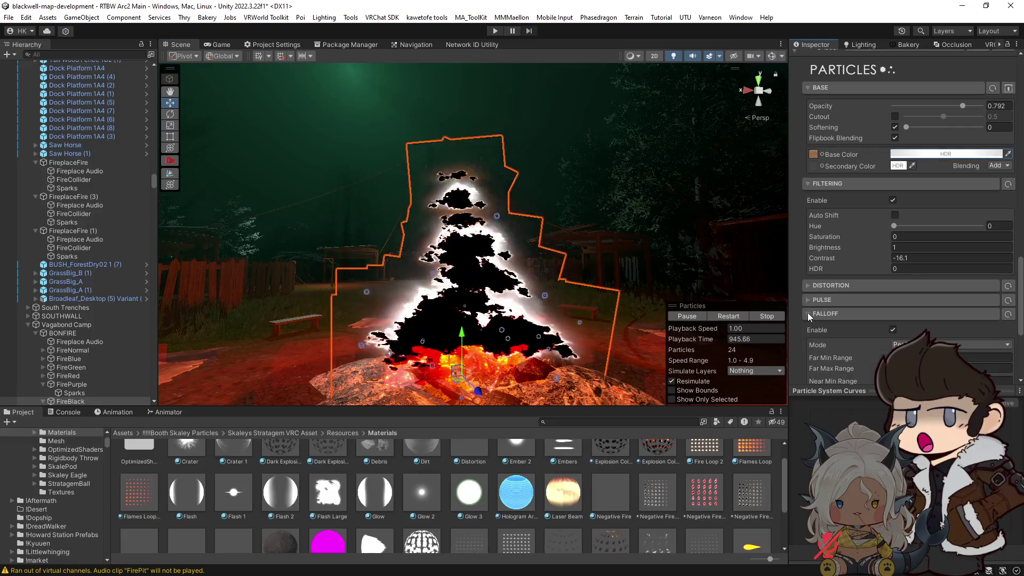
Inspect the material's falloff and render settings and orbit the view around the bonfire
left_click(808, 313)
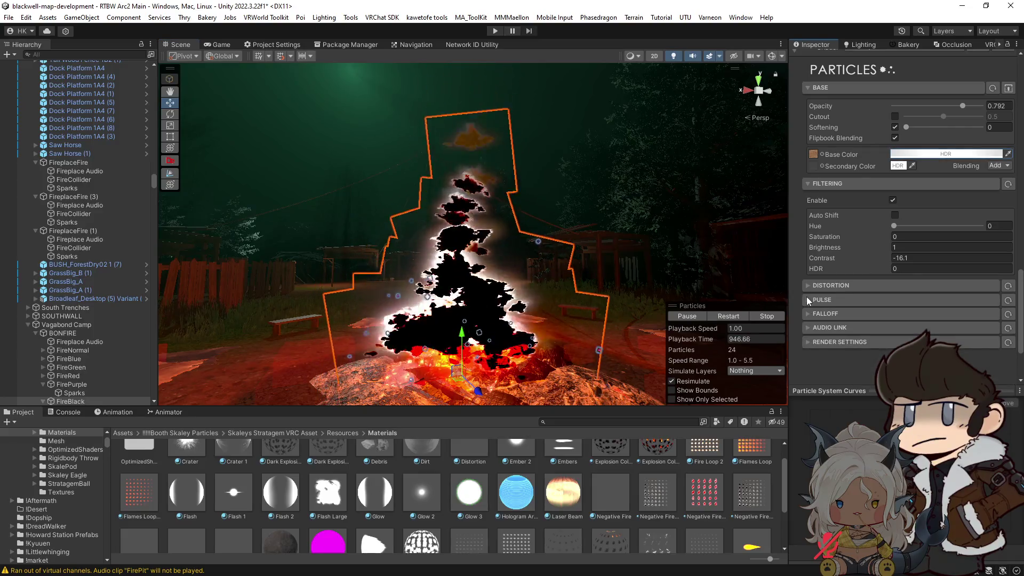
left_click(806, 343)
left_click(805, 343)
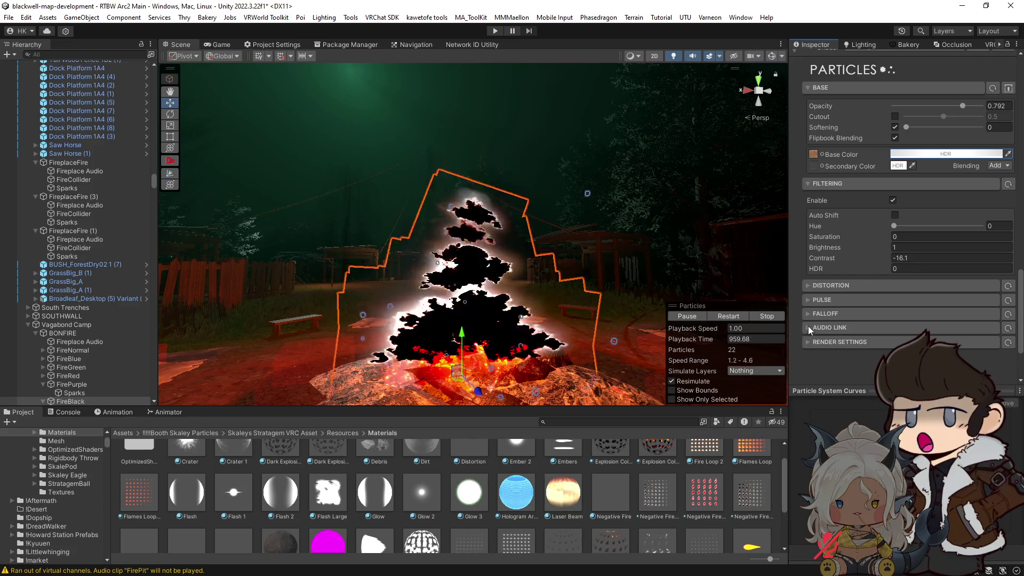
key("alt")
mouse_move(568, 314)
left_mouse_down()
mouse_move(658, 337)
mouse_move(513, 330)
mouse_move(540, 303)
left_mouse_up()
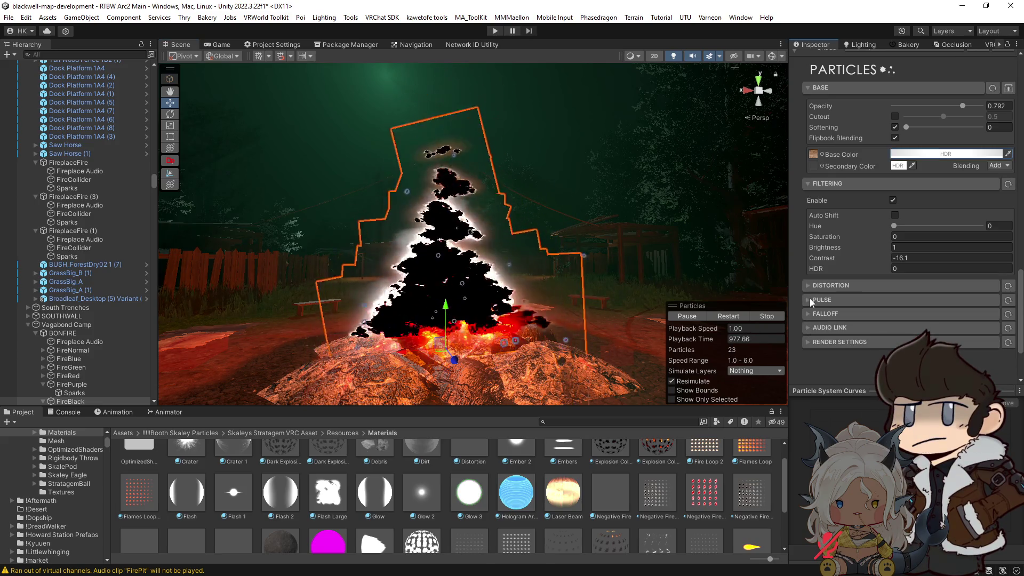
Set Negative Fire Far 2's Brightness to 3 and Contrast to -49, then drag Contrast to about -35.6
scroll(818, 280, "up", 5)
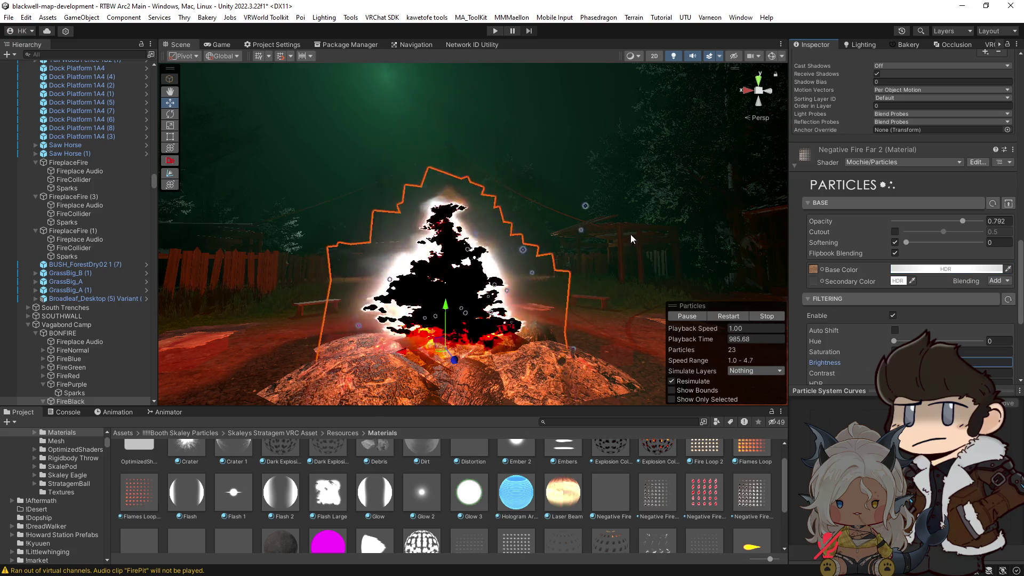
scroll(631, 238, "up", 2)
scroll(885, 320, "down", 3)
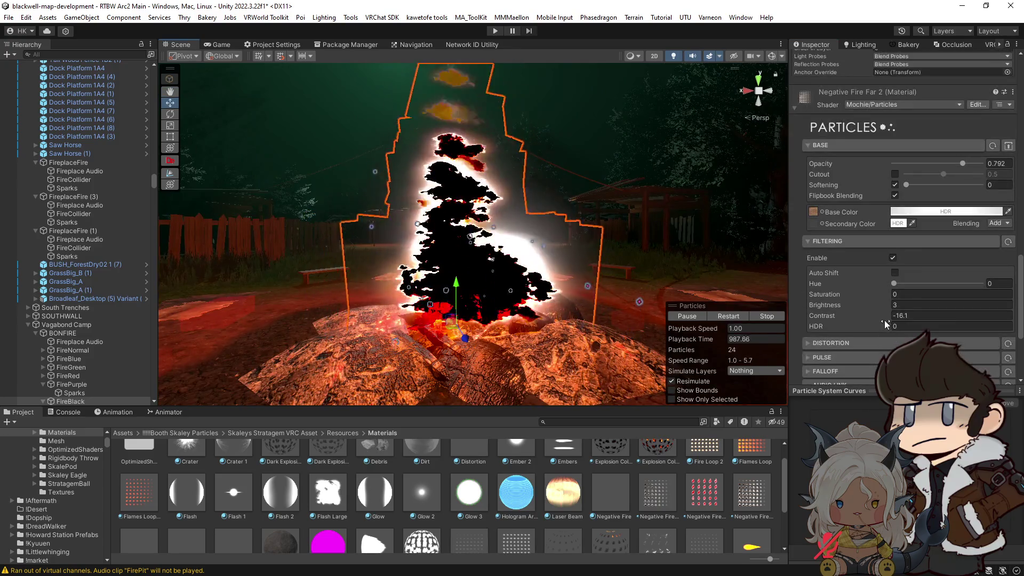
left_click(884, 319)
type("-49")
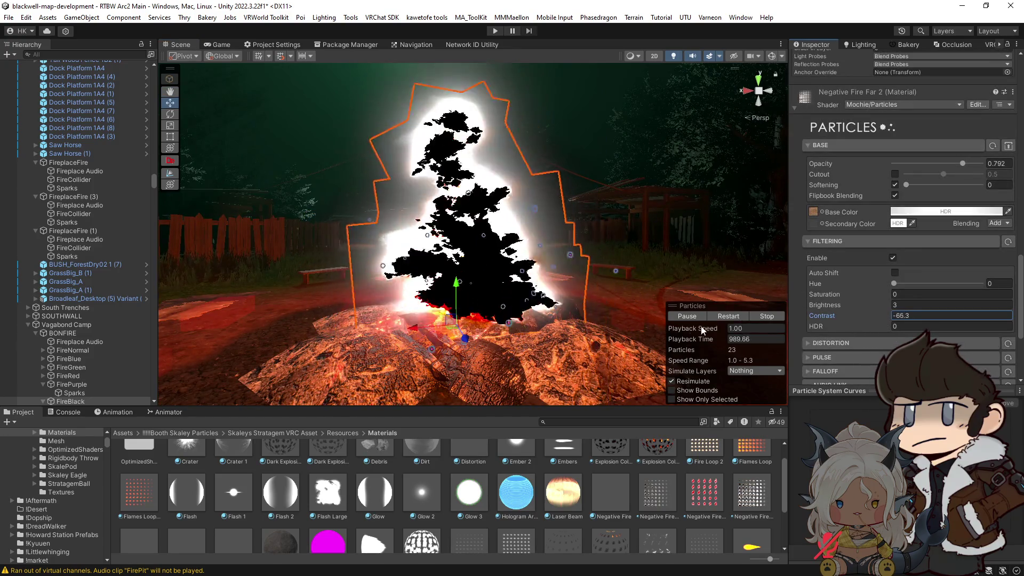
mouse_move(741, 328)
left_mouse_down()
mouse_move(792, 329)
mouse_move(757, 299)
mouse_move(718, 230)
mouse_move(688, 214)
left_mouse_up()
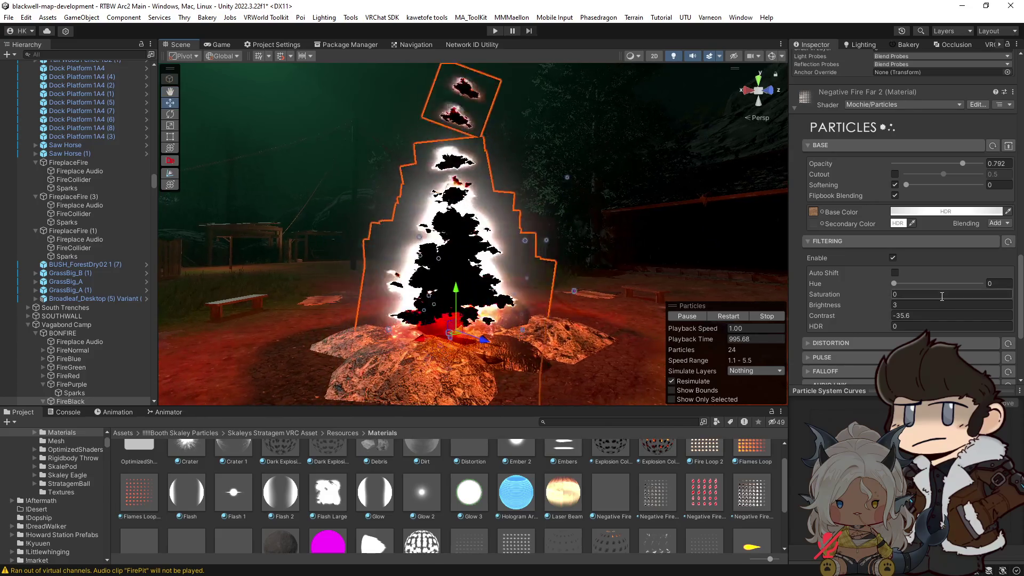
scroll(929, 298, "up", 5)
scroll(926, 299, "up", 10)
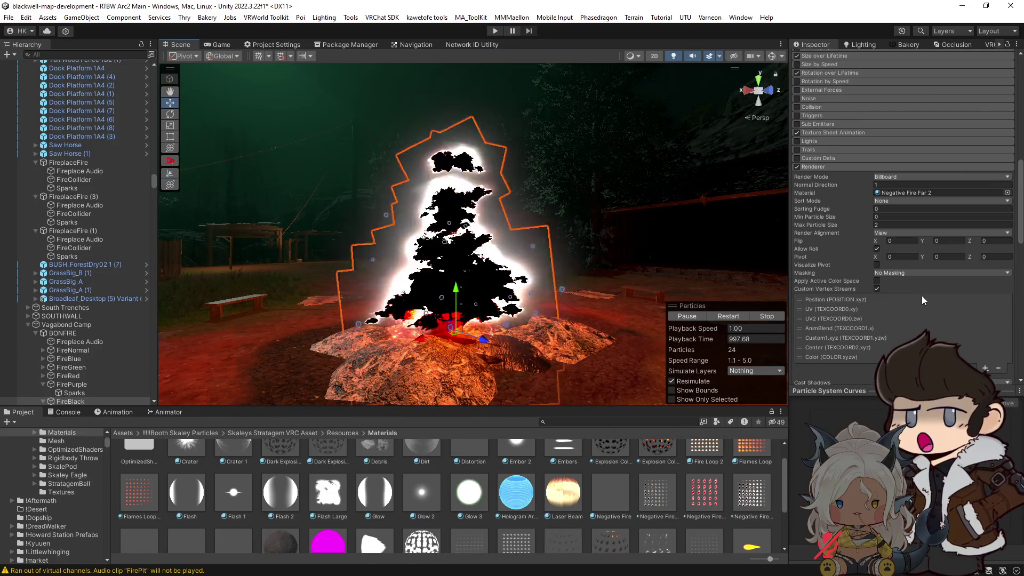
Try per-axis 3D Start Size on the FireBlack particles, then undo it
scroll(866, 291, "up", 5)
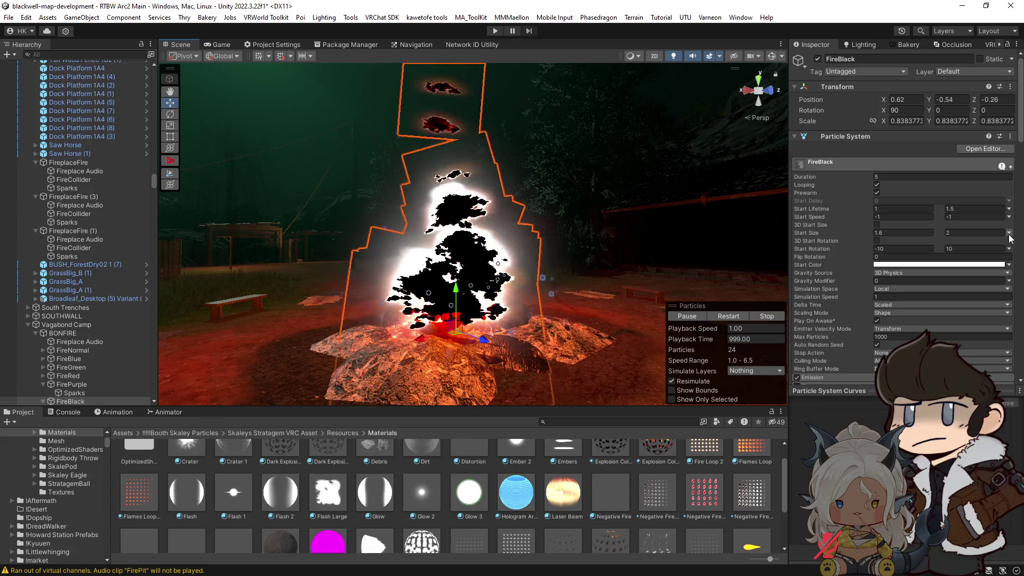
left_click(877, 225)
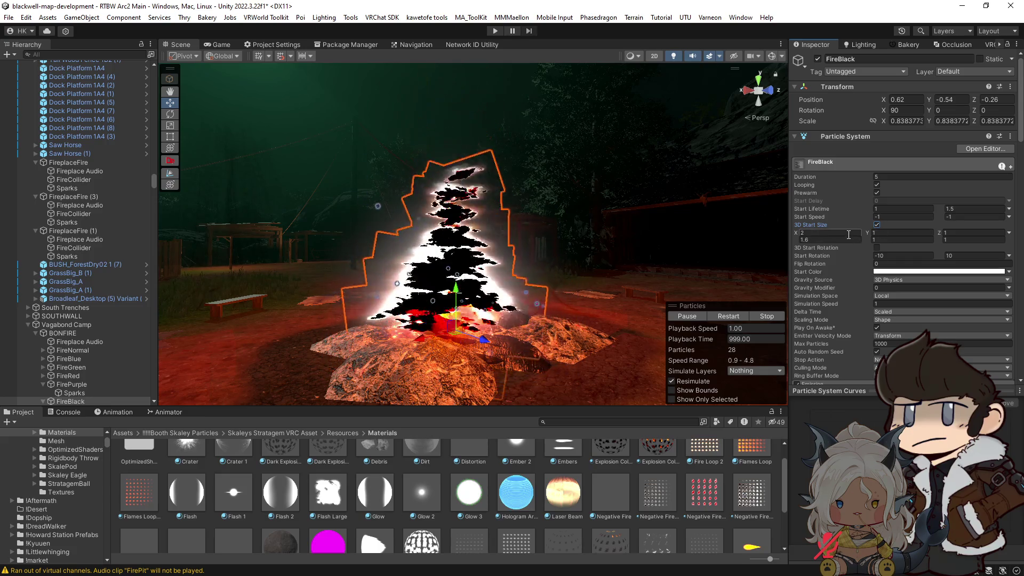
key("ctrl+z")
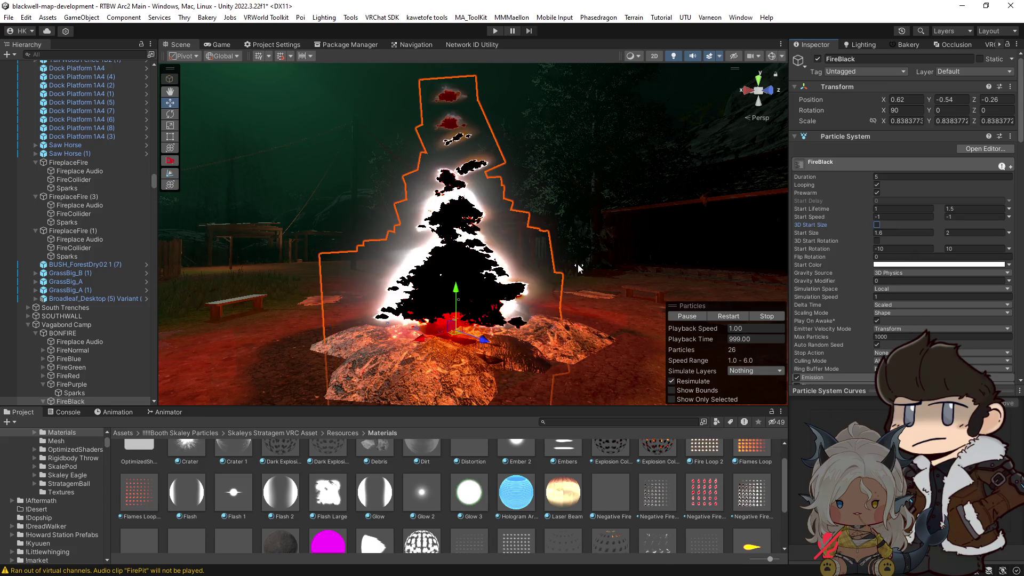
Scale FireBlack to about 0.82 × 1.2 × 1.2, narrowing X then enlarging it evenly
key("r")
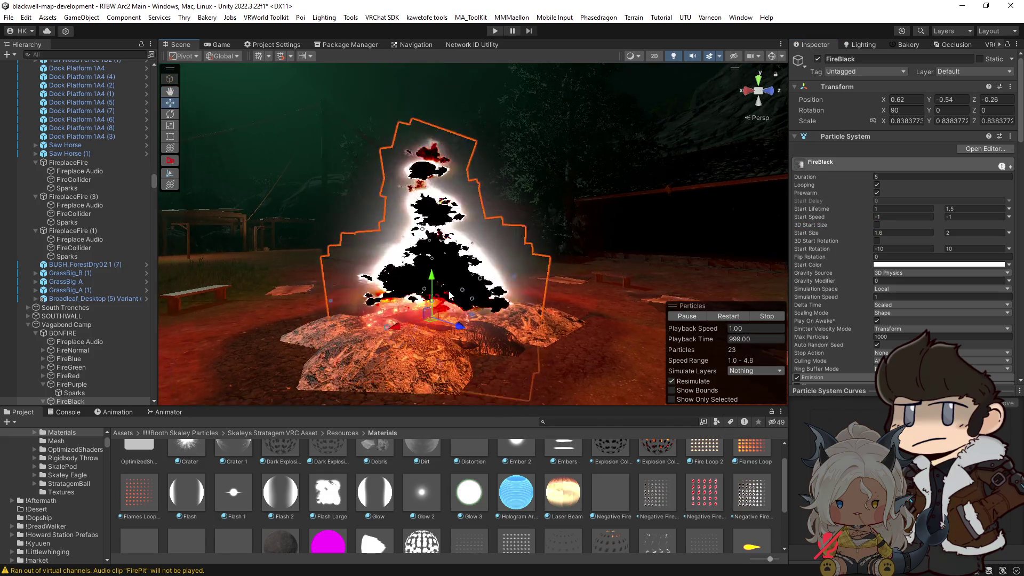
left_click_drag(395, 327, 405, 327)
key("f")
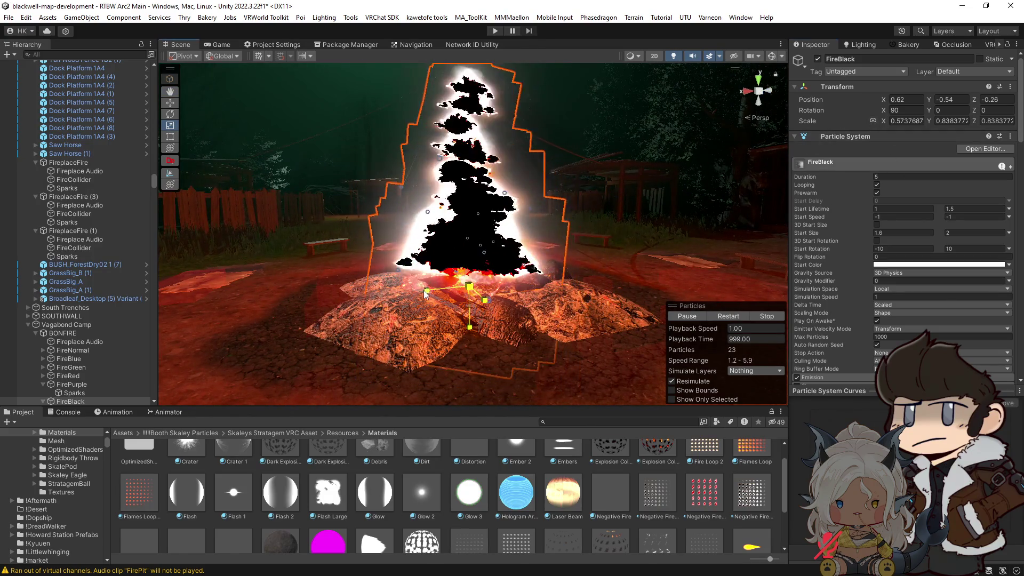
left_click_drag(423, 290, 402, 295)
mouse_move(552, 292)
left_mouse_down()
mouse_move(655, 288)
mouse_move(494, 234)
mouse_move(498, 296)
mouse_move(533, 309)
left_mouse_up()
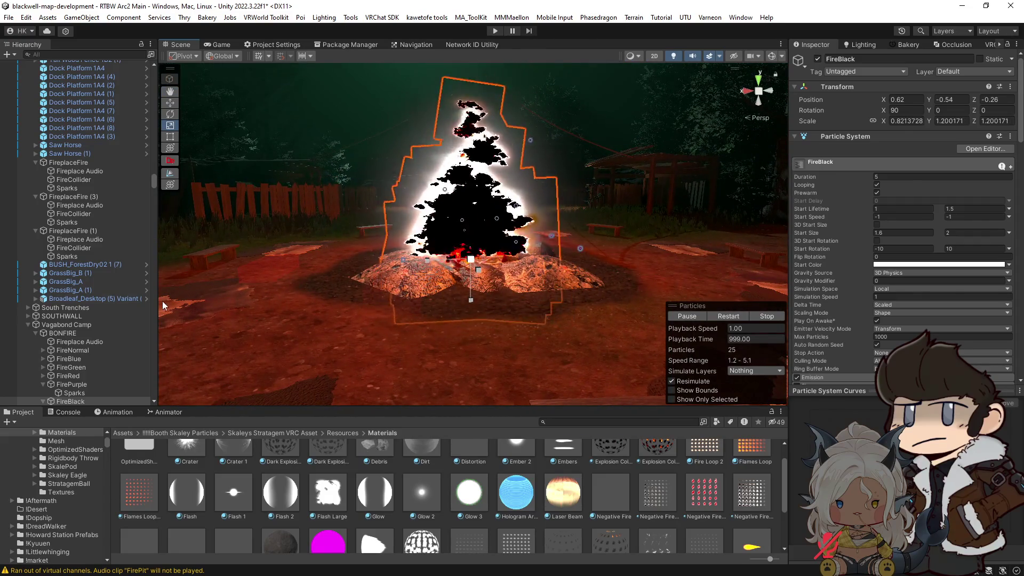
scroll(87, 384, "down", 3)
Change the FireBlack Sparks child's Start Color from magenta to white
left_click(70, 314)
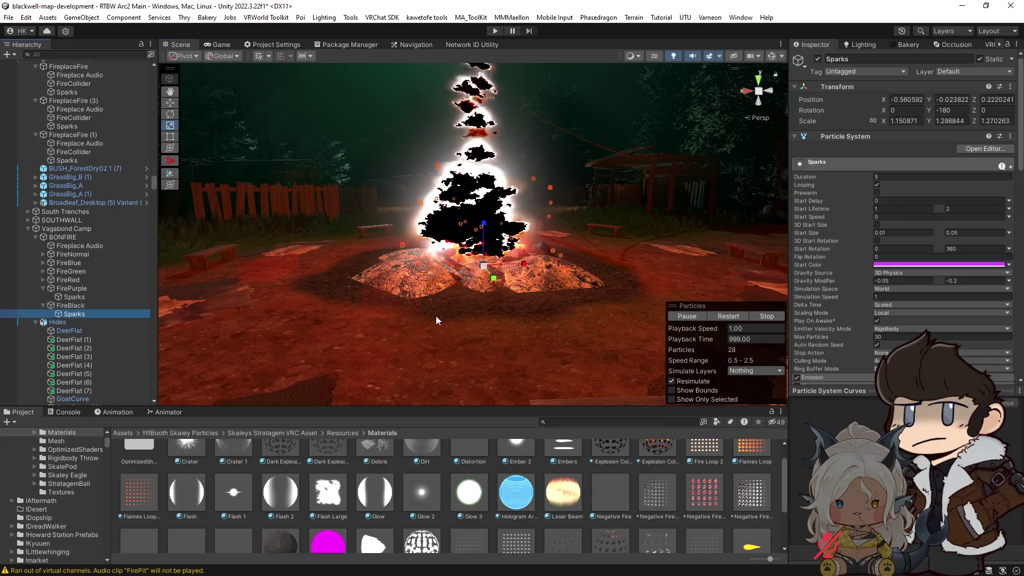
mouse_move(437, 316)
left_mouse_down()
mouse_move(456, 302)
mouse_move(469, 314)
left_mouse_up()
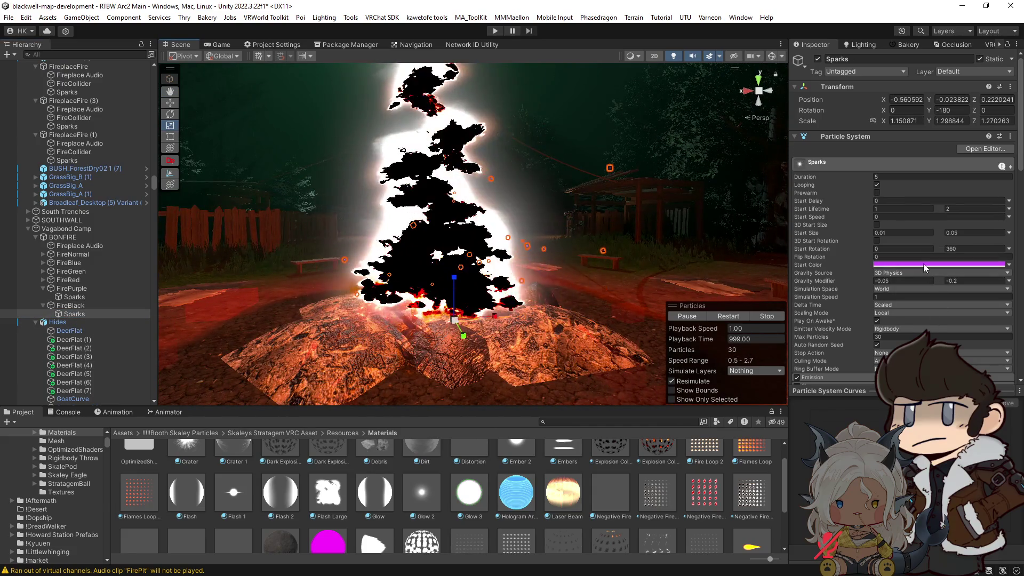
left_click(923, 264)
left_click_drag(931, 231, 927, 200)
key("Return")
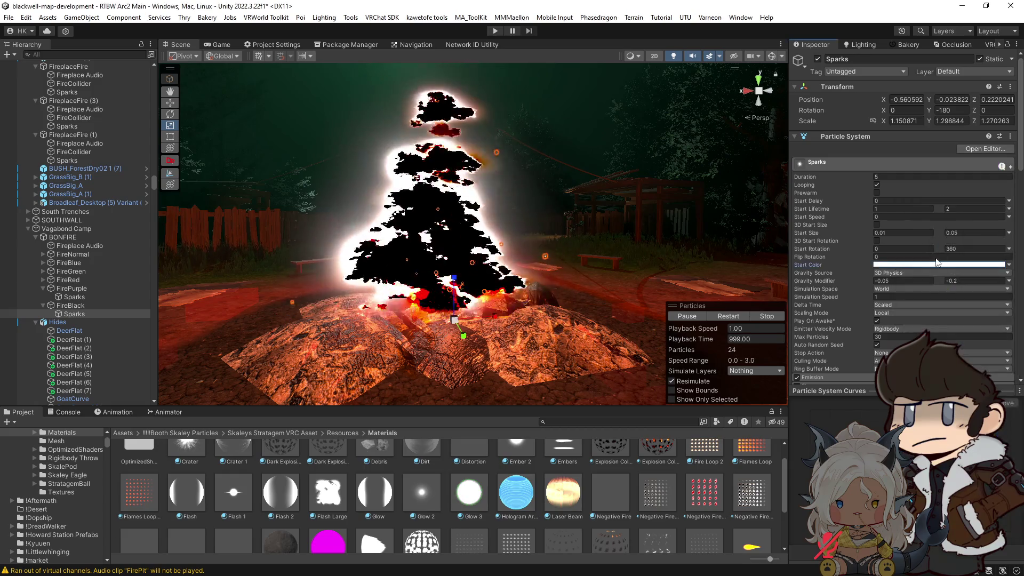
scroll(925, 284, "down", 3)
scroll(924, 284, "down", 5)
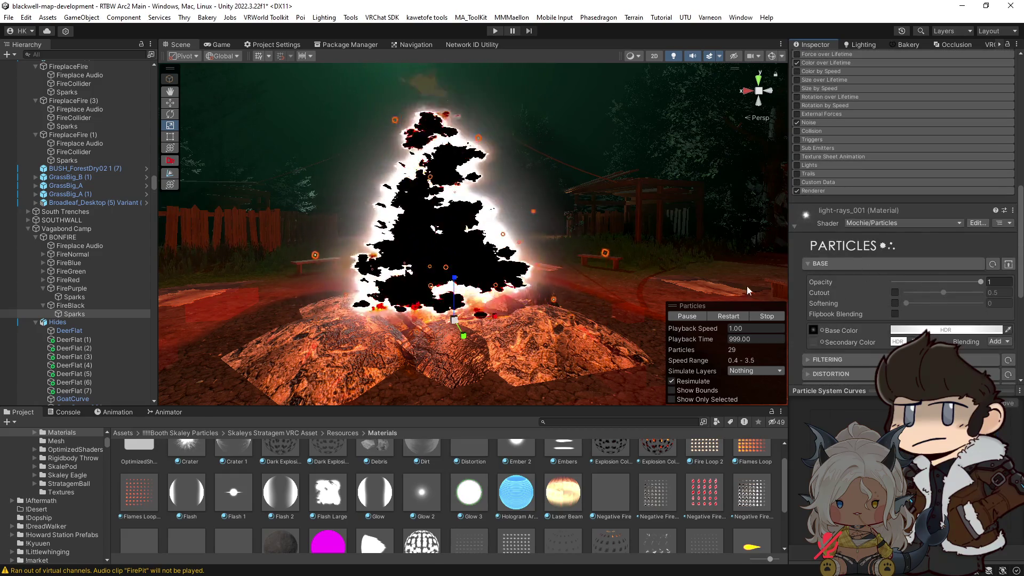
left_click_drag(565, 266, 506, 244)
scroll(505, 243, "down", 5)
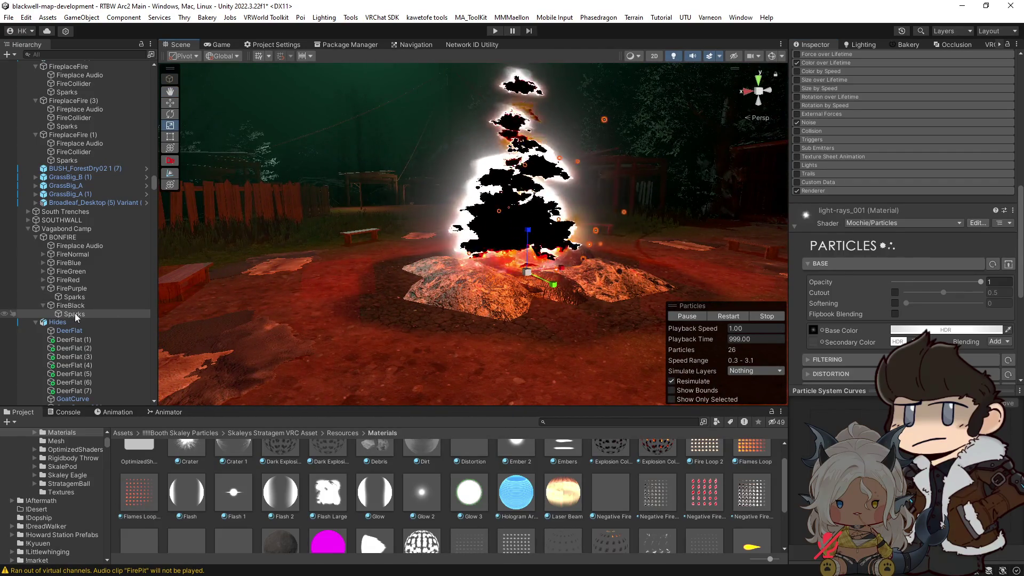
Create a Point Light Volume (1) under FireBlack with intensity 5
left_click(76, 314)
right_click(75, 314)
left_click(65, 306)
right_click(65, 306)
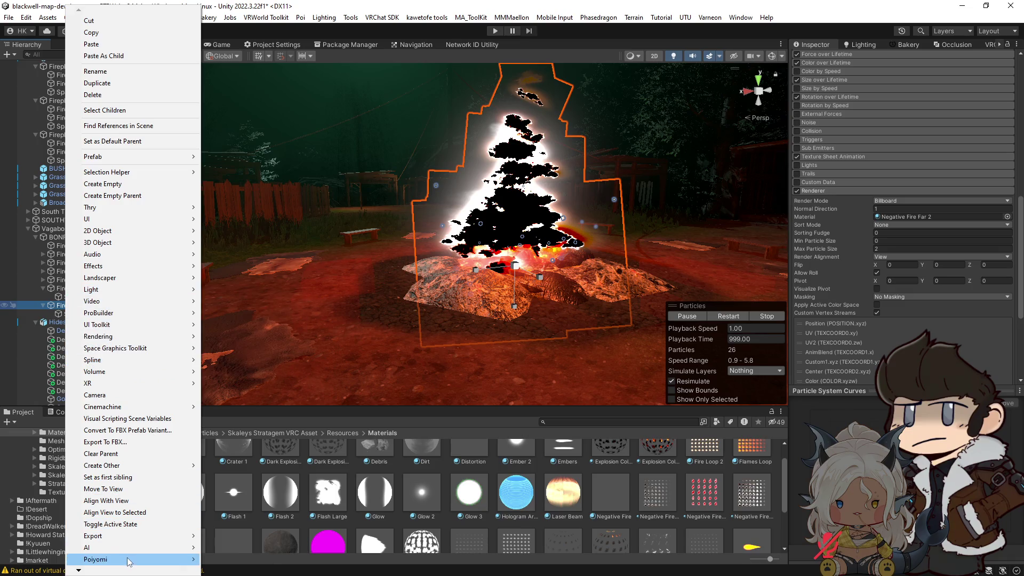
left_click(107, 559)
type("5")
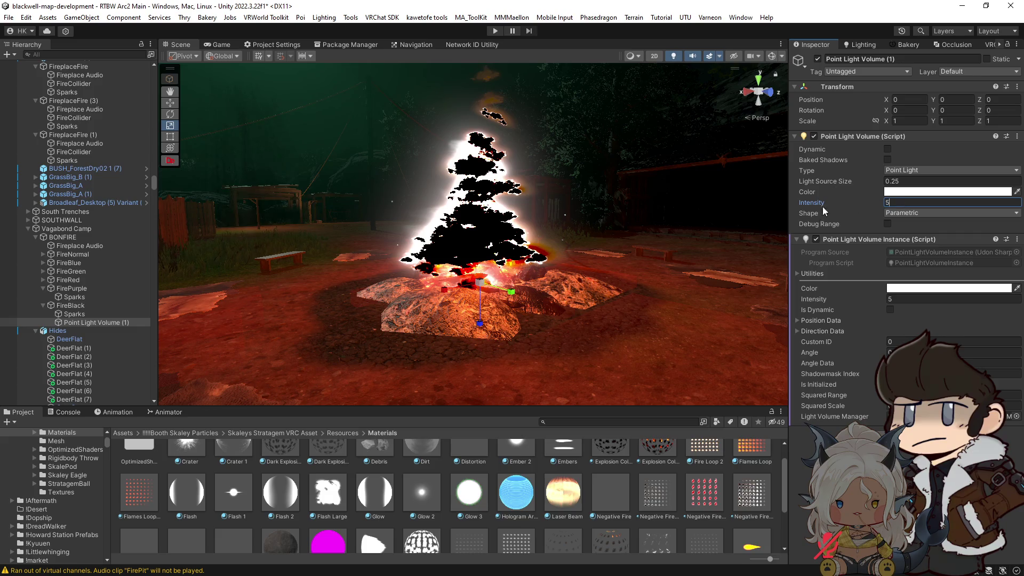
Confirm intensity 5 and light source size 1, then raise the light up into the fire
key("Return")
key("w")
key("f")
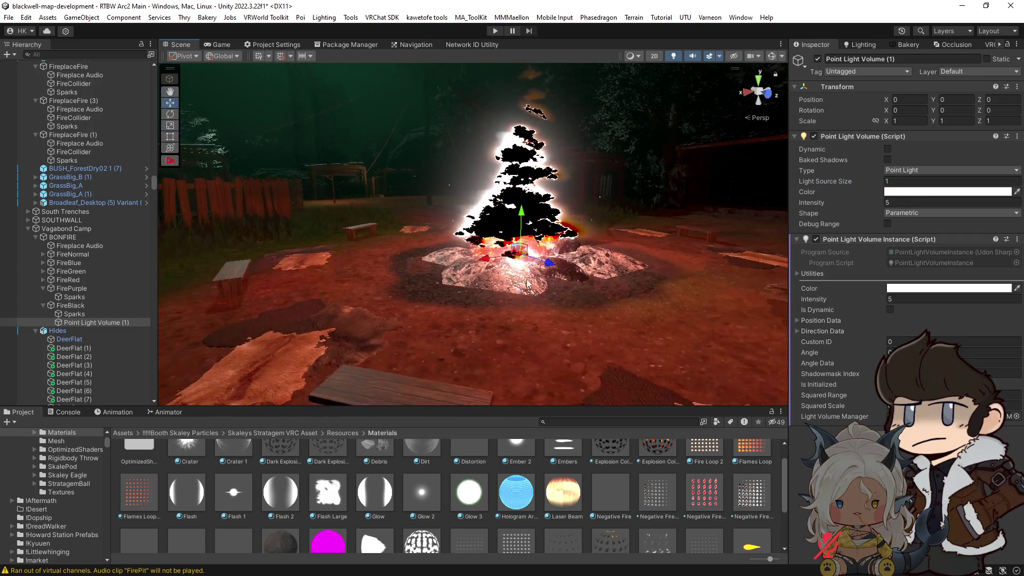
left_click_drag(527, 214, 525, 148)
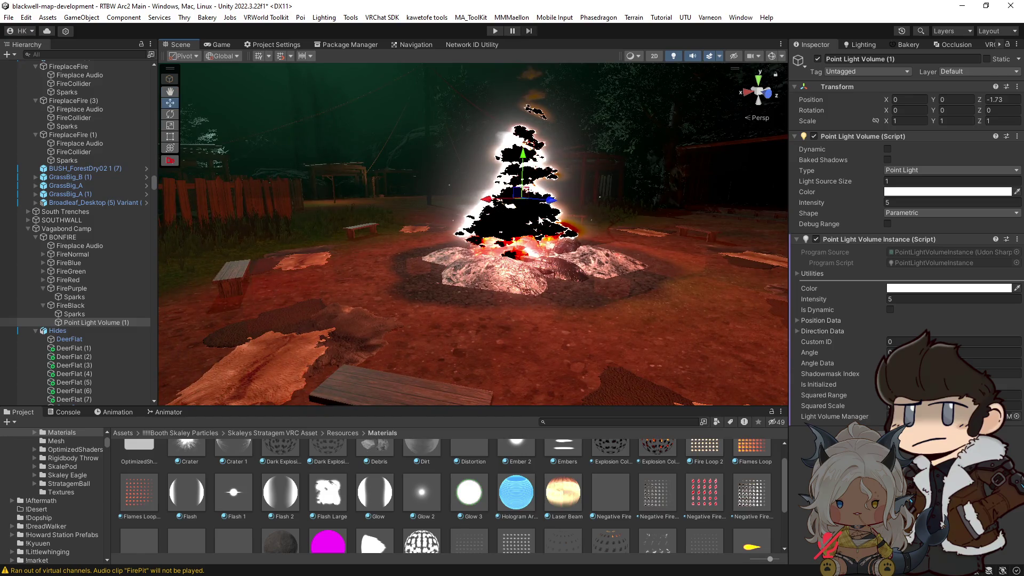
left_click_drag(540, 220, 660, 75)
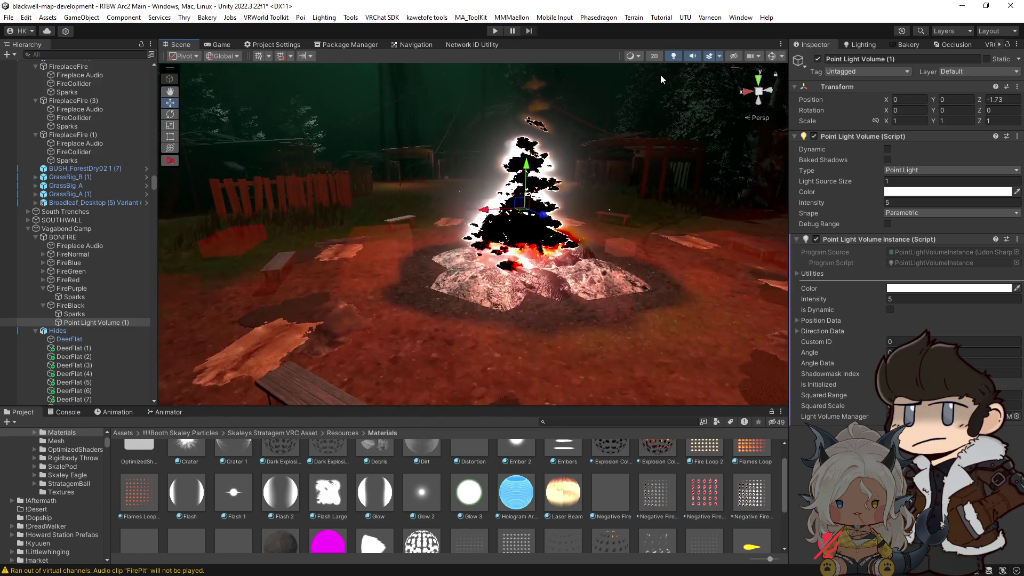
Enable Debug Range to show the light's range sphere and nudge the light slightly higher
left_click(888, 224)
scroll(562, 259, "down", 5)
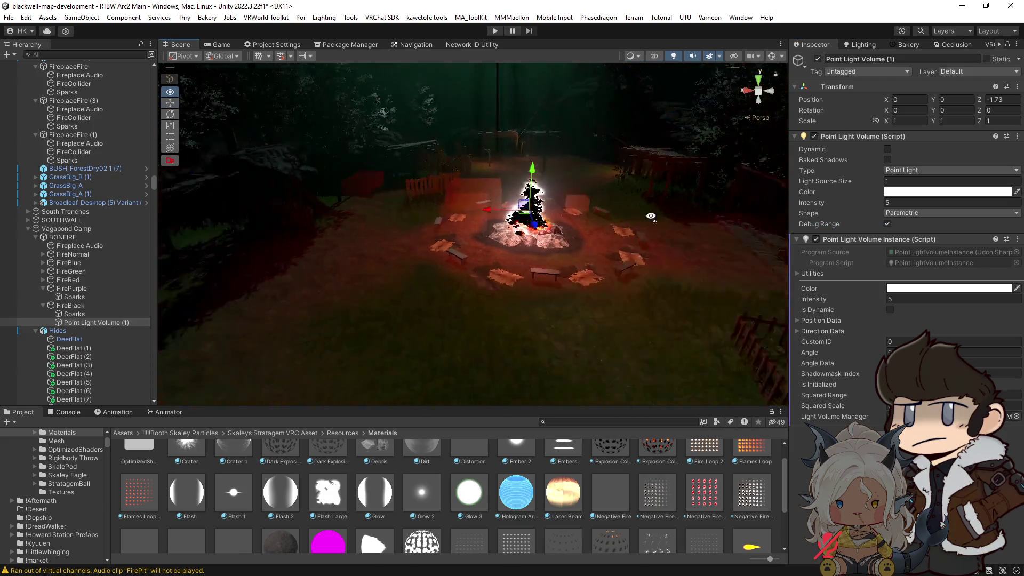
left_click(772, 56)
key("f")
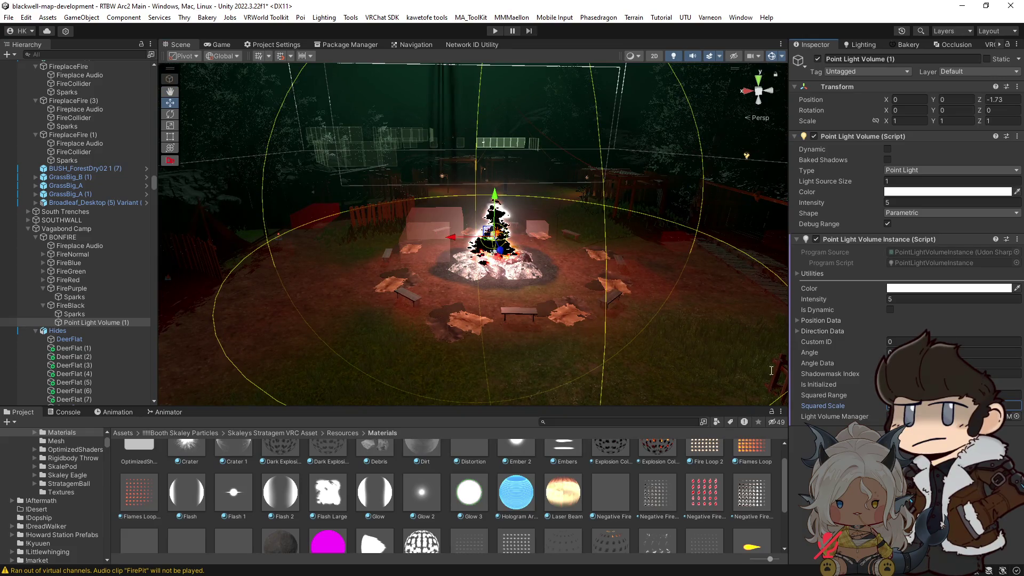
scroll(771, 370, "up", 10)
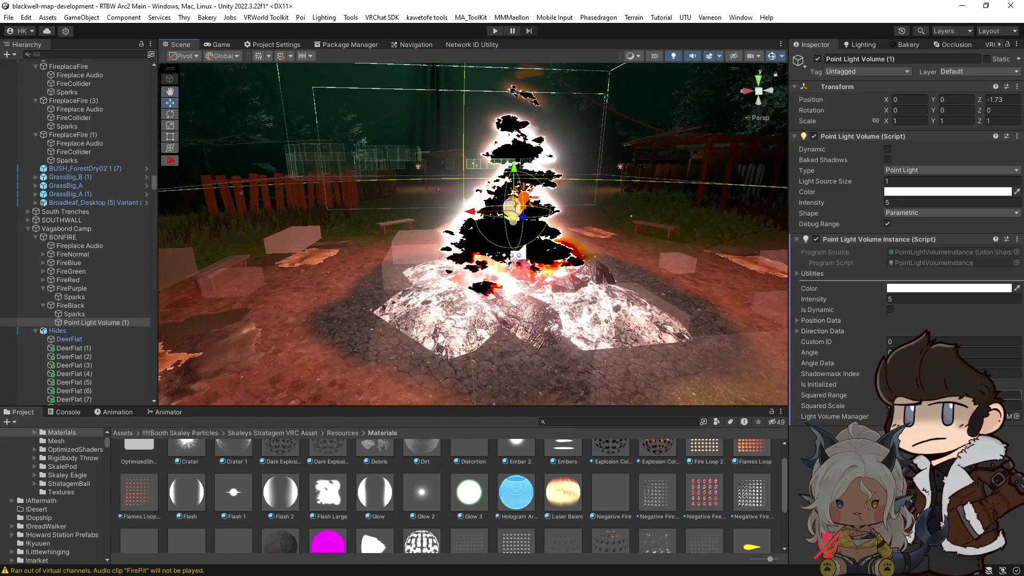
mouse_move(488, 276)
left_mouse_down()
mouse_move(496, 275)
mouse_move(458, 282)
left_mouse_up()
left_click_drag(557, 188, 557, 183)
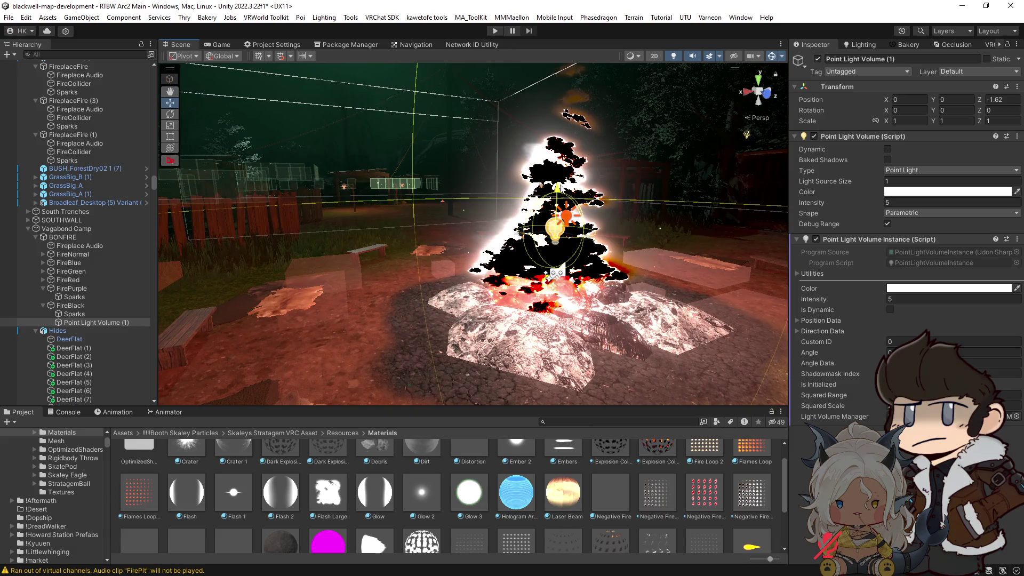
Duplicate Point Light Volume (1) and move the copy under FirePurple
left_click(110, 323)
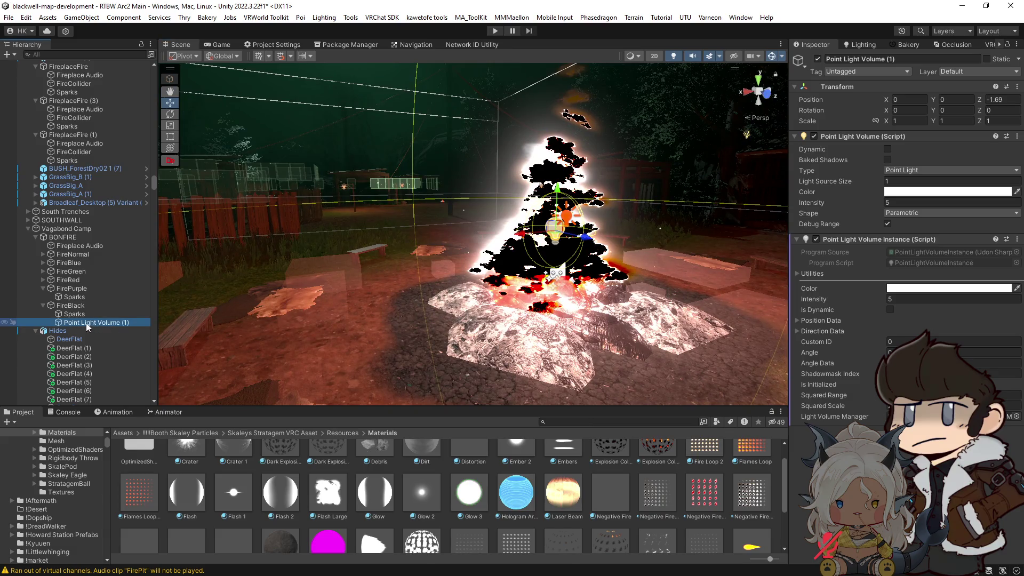
key("ctrl+d")
left_click_drag(83, 332, 82, 295)
left_click(87, 331)
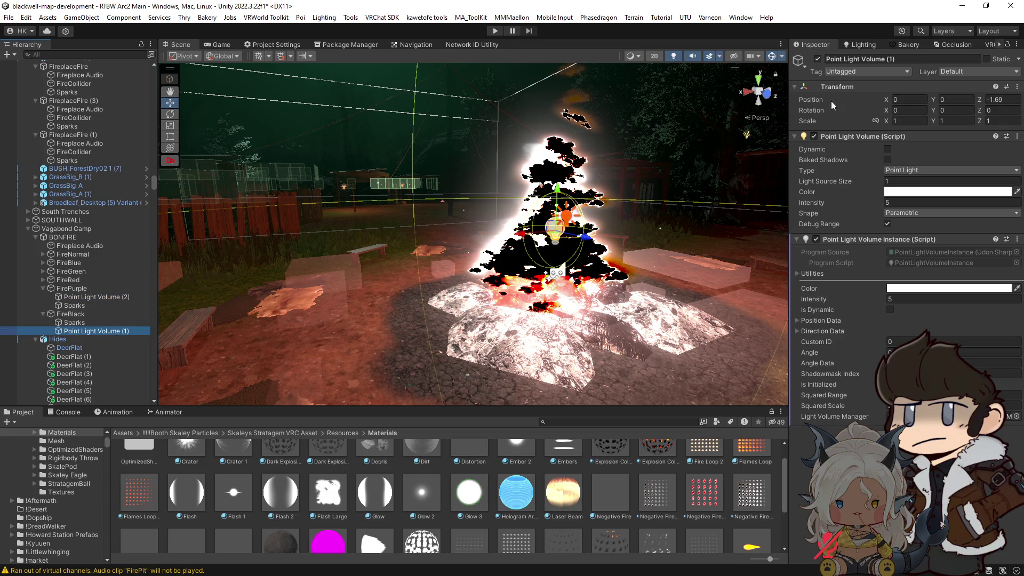
Toggle Point Light Volume (1) off and back on, then deactivate FireBlack
left_click(817, 60)
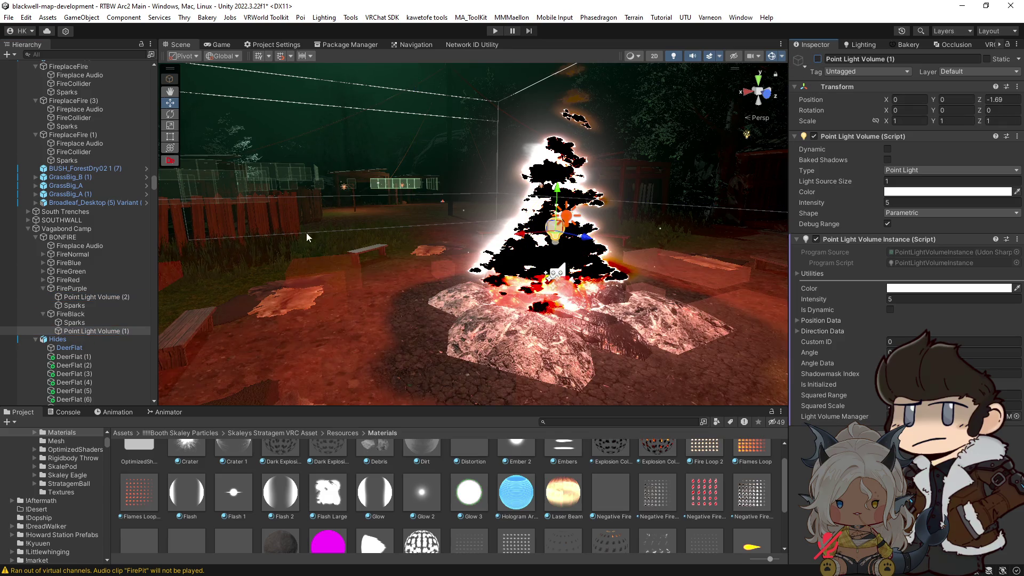
left_click(79, 330)
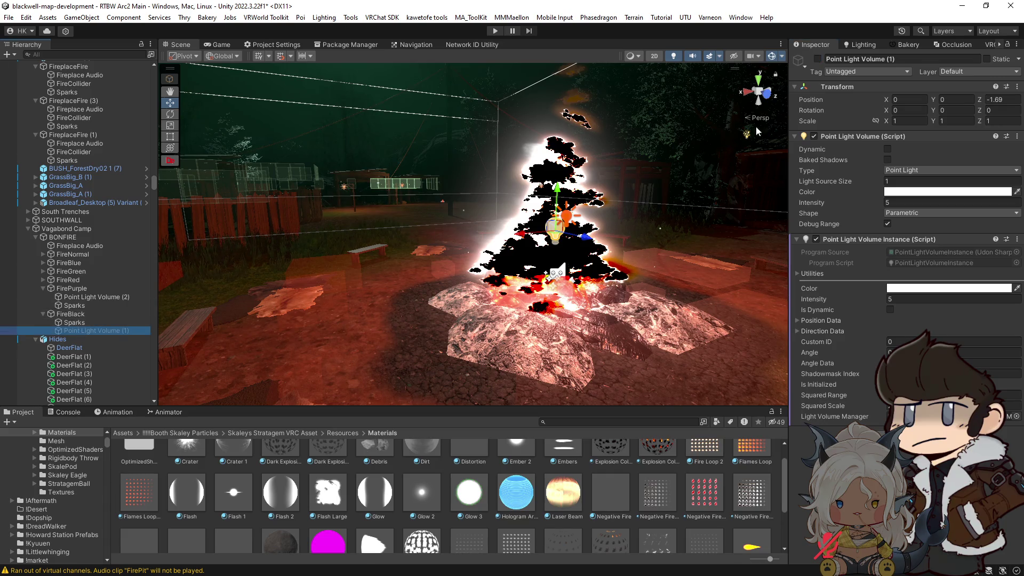
left_click(818, 58)
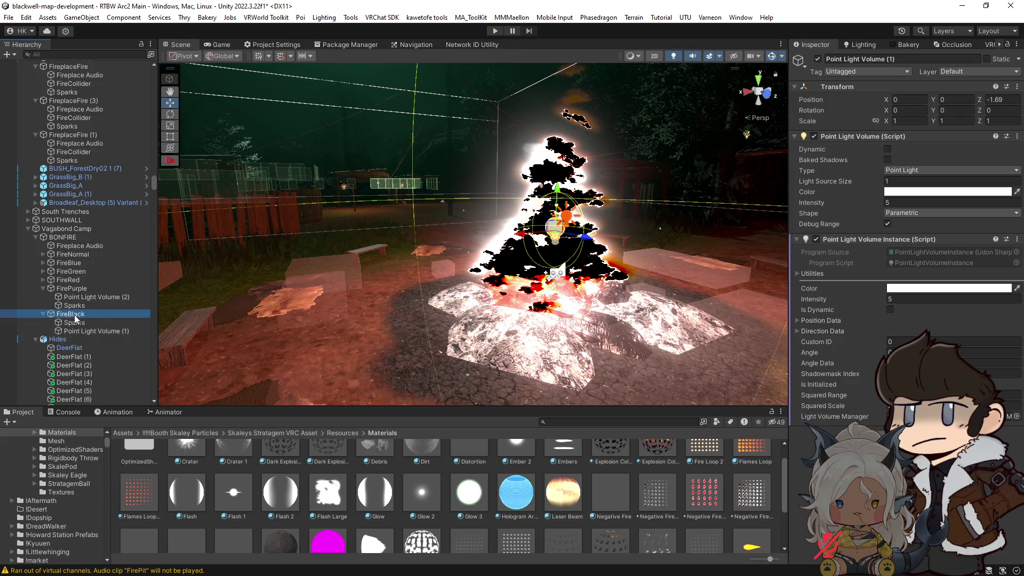
left_click(818, 59)
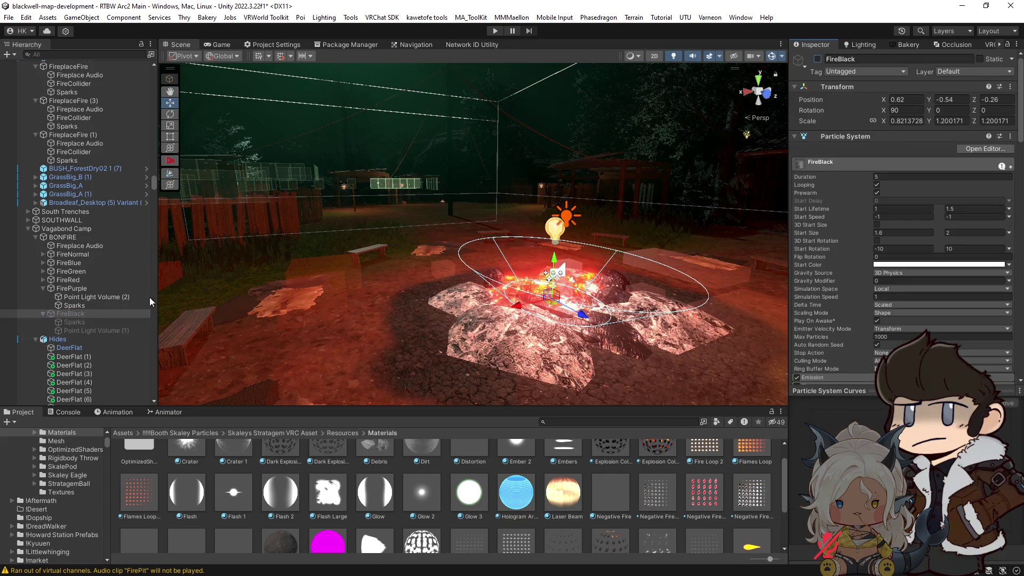
Select the purple fire's Point Light Volume (2) and open its Color picker
left_click(91, 290)
left_click(84, 302, "shift")
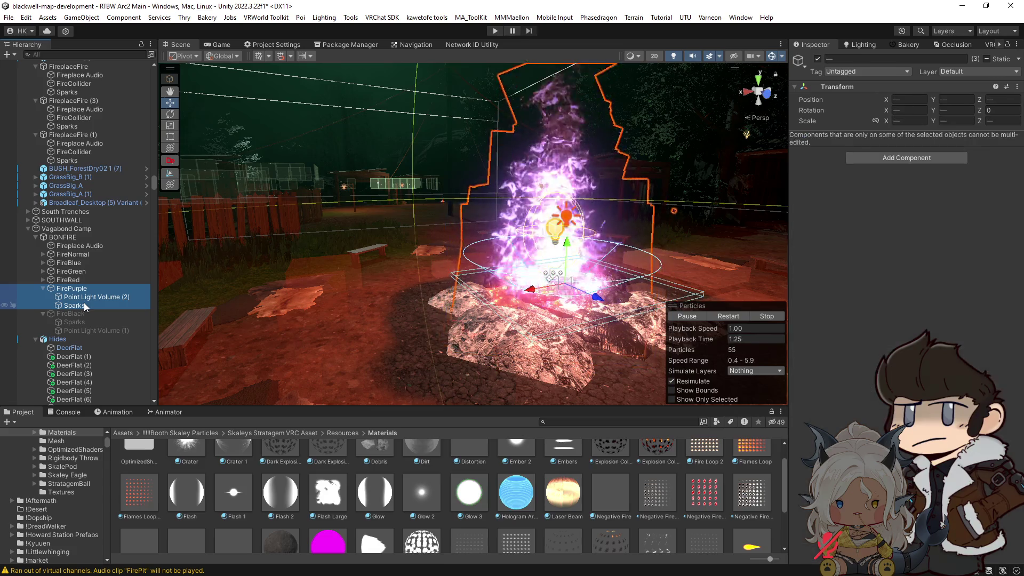
left_click(88, 294)
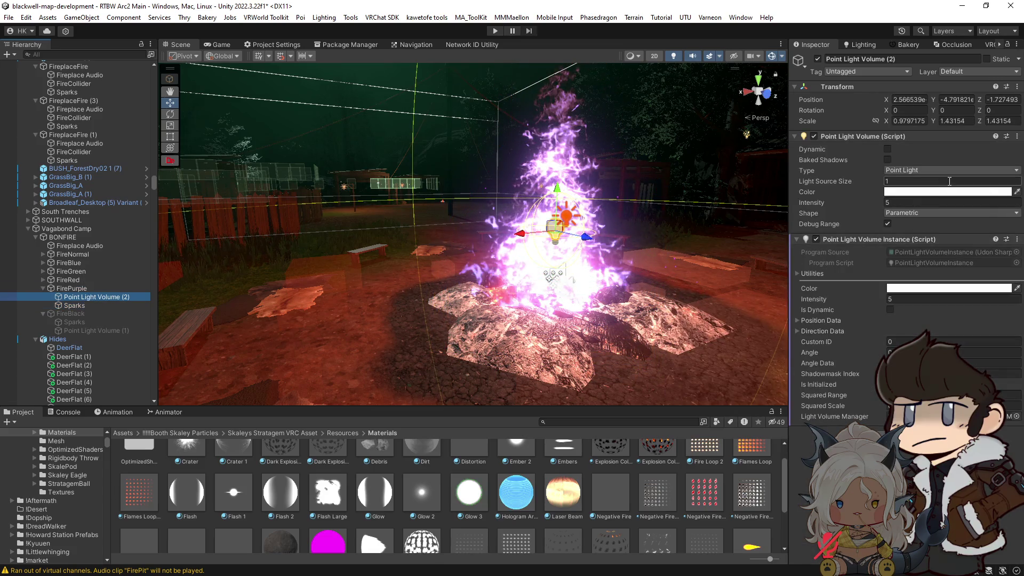
left_click(941, 191)
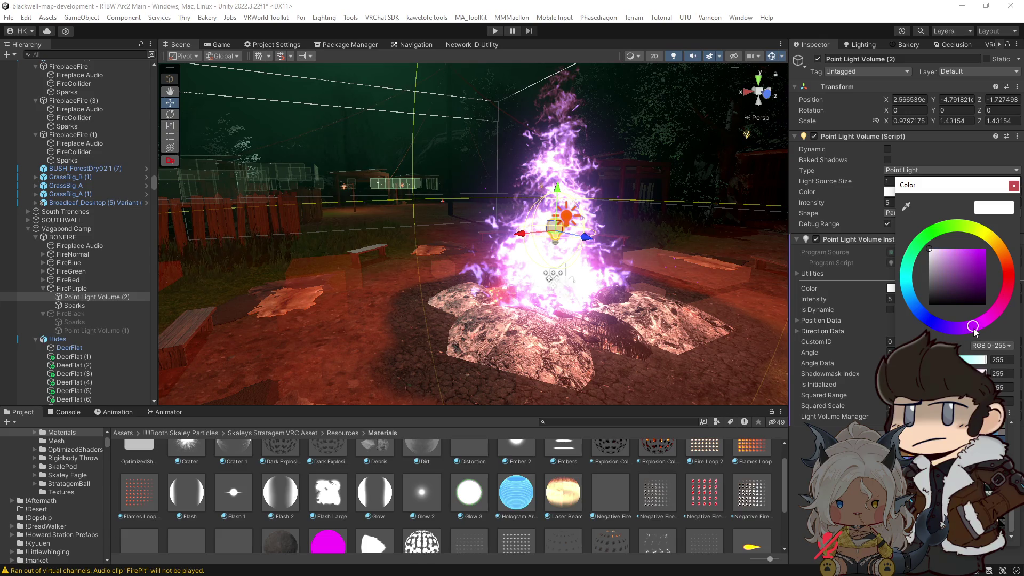
Set Point Light Volume (2) under FirePurple to a vivid purple color with intensity 6
left_click_drag(952, 260, 1003, 247)
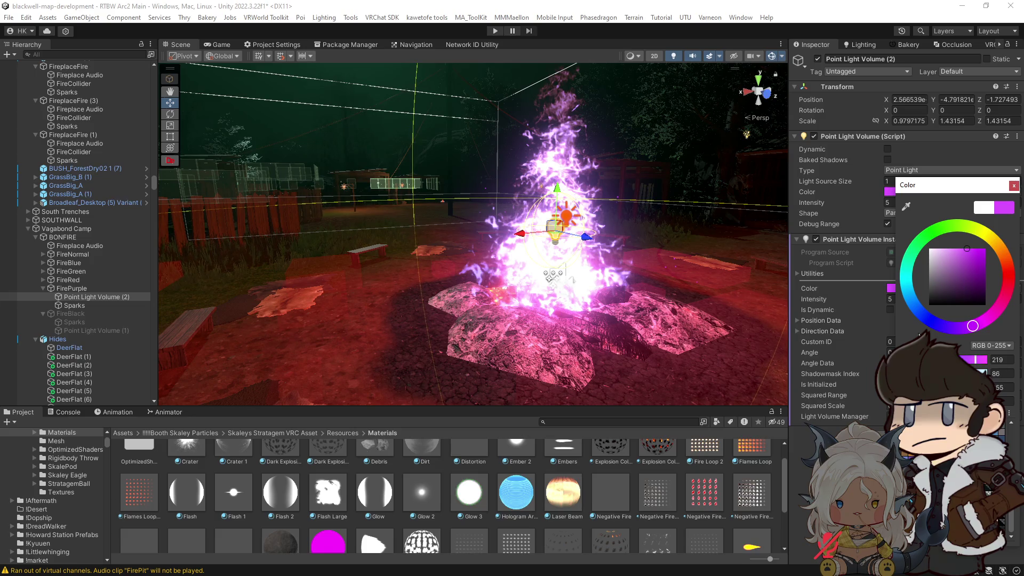
mouse_move(469, 320)
left_mouse_down()
mouse_move(498, 348)
mouse_move(694, 330)
left_mouse_up()
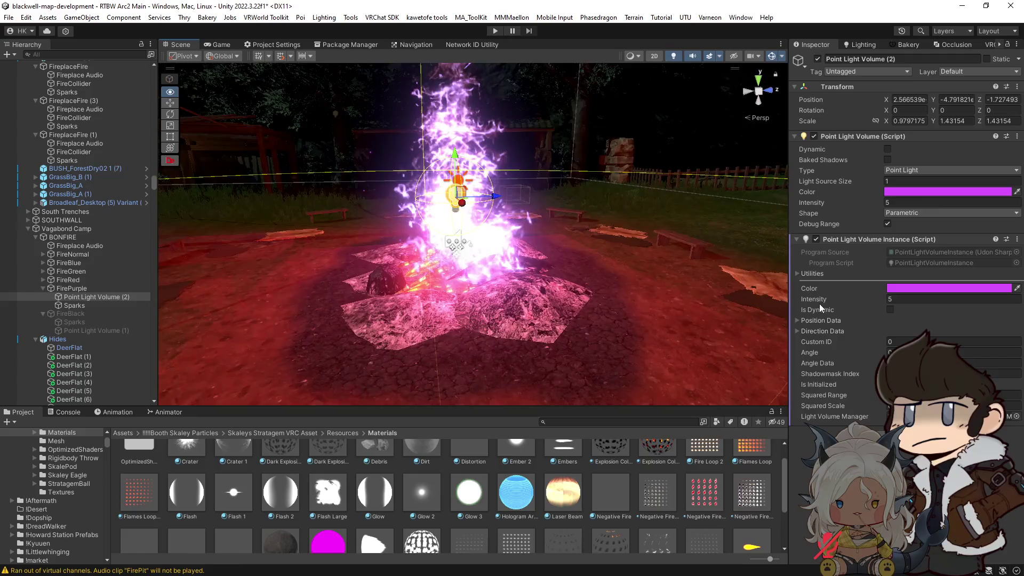
left_click_drag(811, 300, 650, 298)
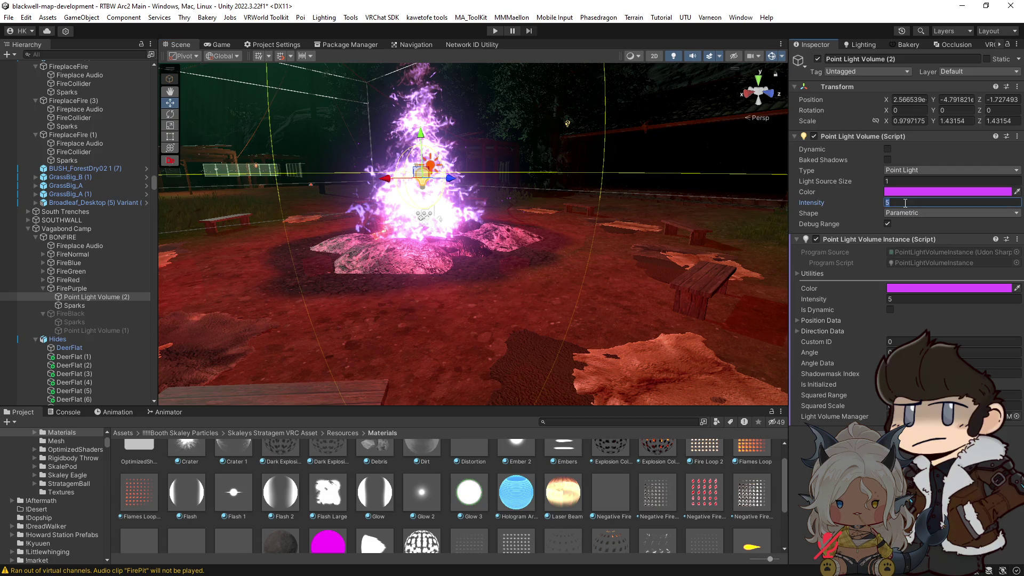
type("6")
mouse_move(586, 288)
left_mouse_down()
mouse_move(705, 292)
mouse_move(645, 279)
mouse_move(467, 270)
mouse_move(529, 274)
left_mouse_up()
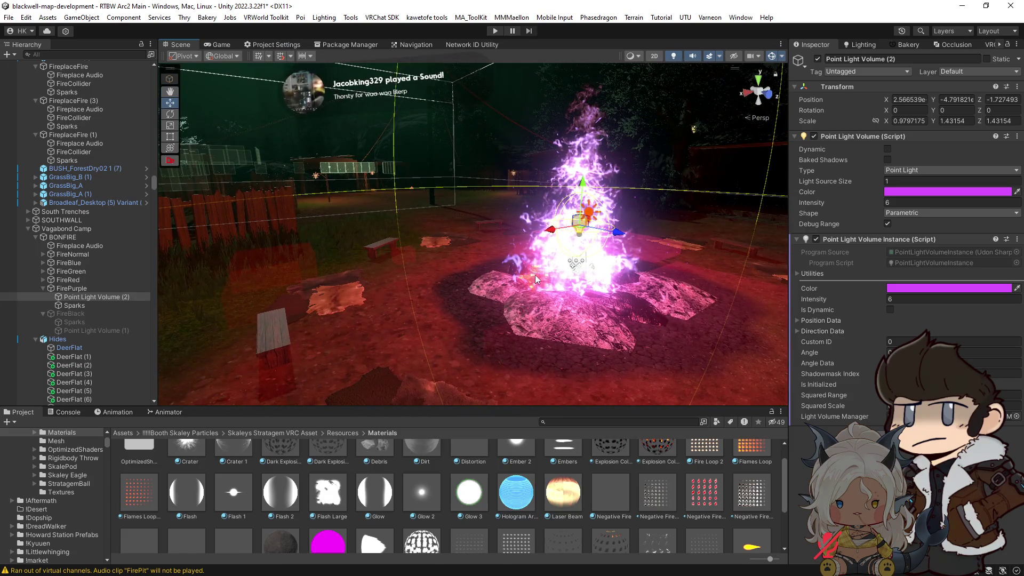
scroll(529, 256, "up", 3)
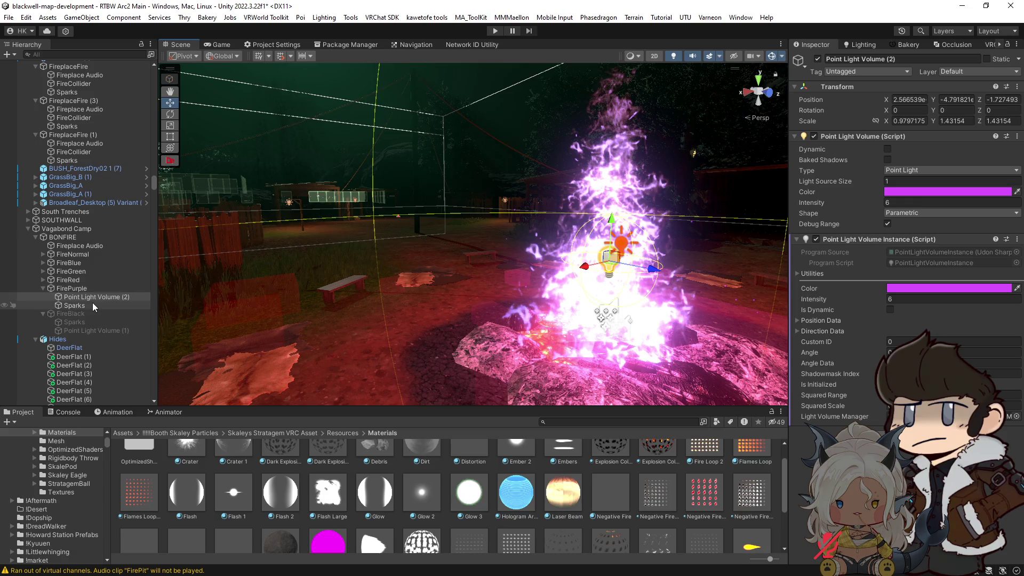
Duplicate the light volume as Point Light Volume (3) under FireRed and deactivate FirePurple
key("ctrl+d")
left_click_drag(69, 278, 84, 290)
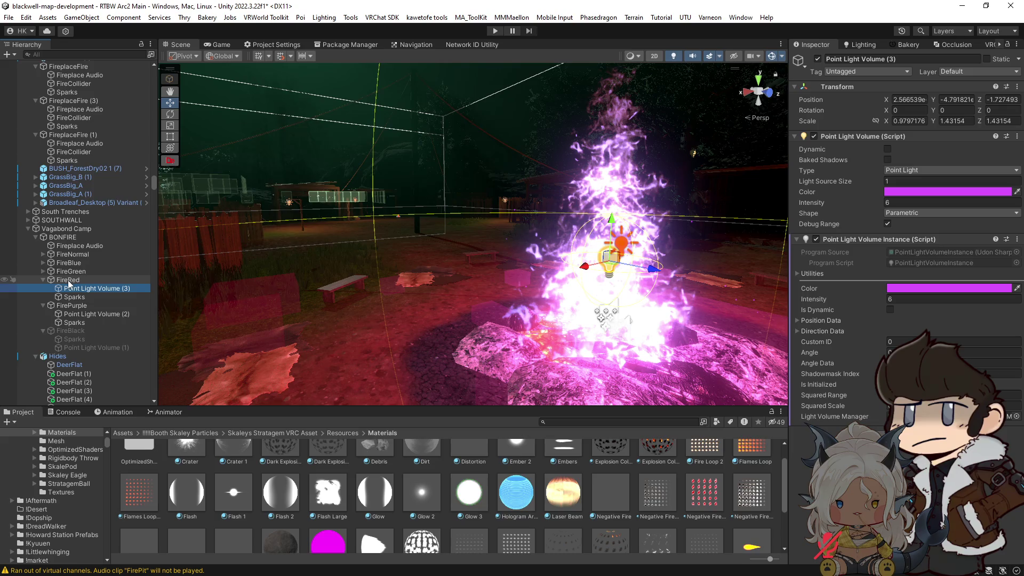
left_click(71, 305)
left_click(818, 59)
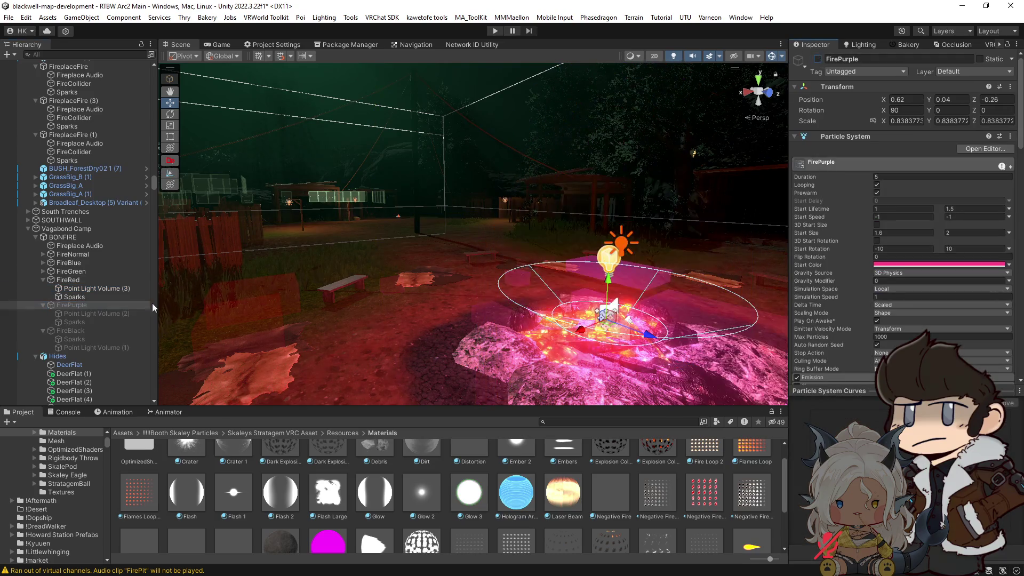
left_click(116, 288)
left_click_drag(626, 321, 583, 360)
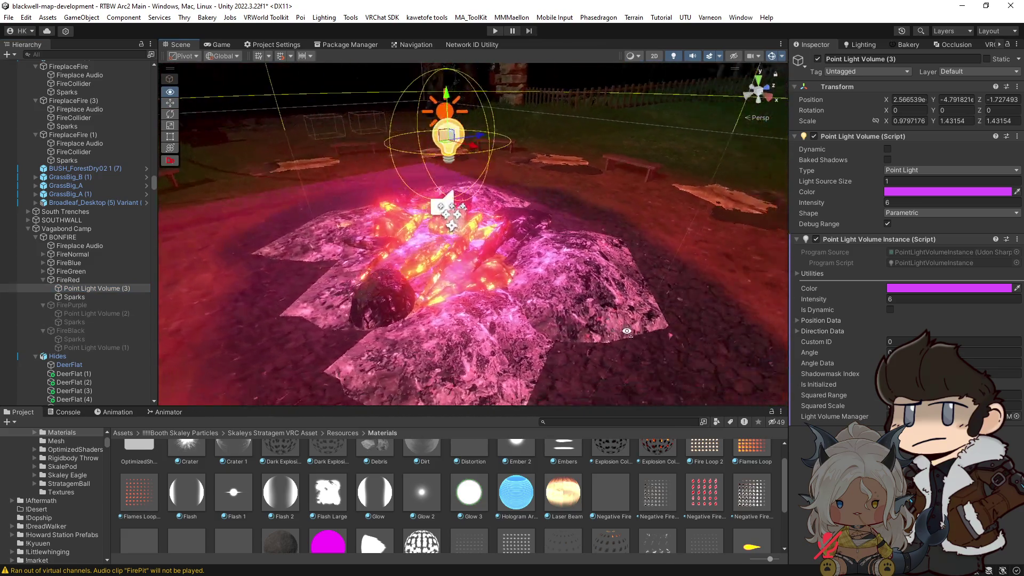
Color Point Light Volume (3) a fully saturated bright red, then deactivate FireRed
left_click(948, 191)
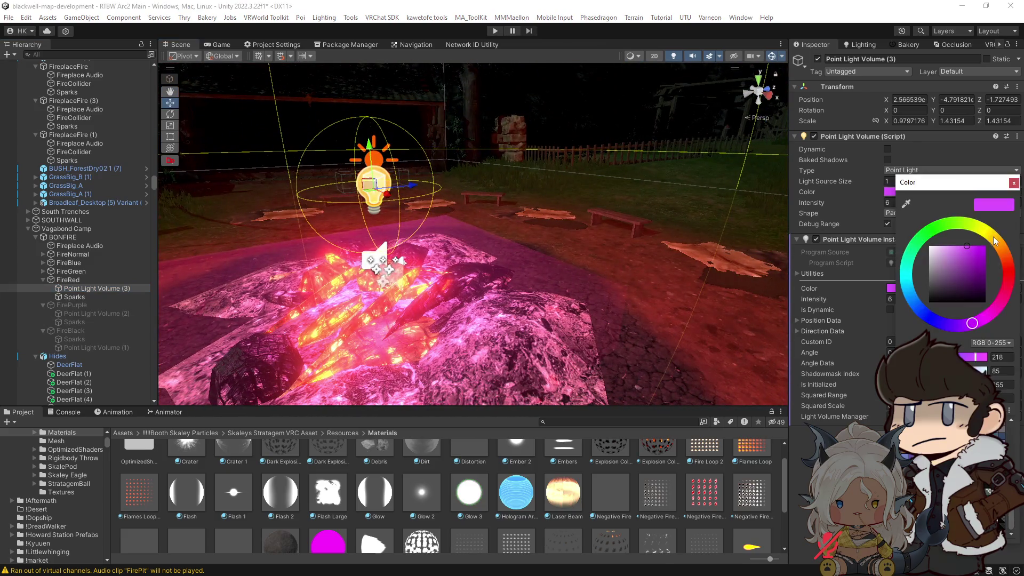
left_click(1012, 278)
mouse_move(976, 252)
left_mouse_down()
mouse_move(990, 235)
mouse_move(977, 232)
left_mouse_up()
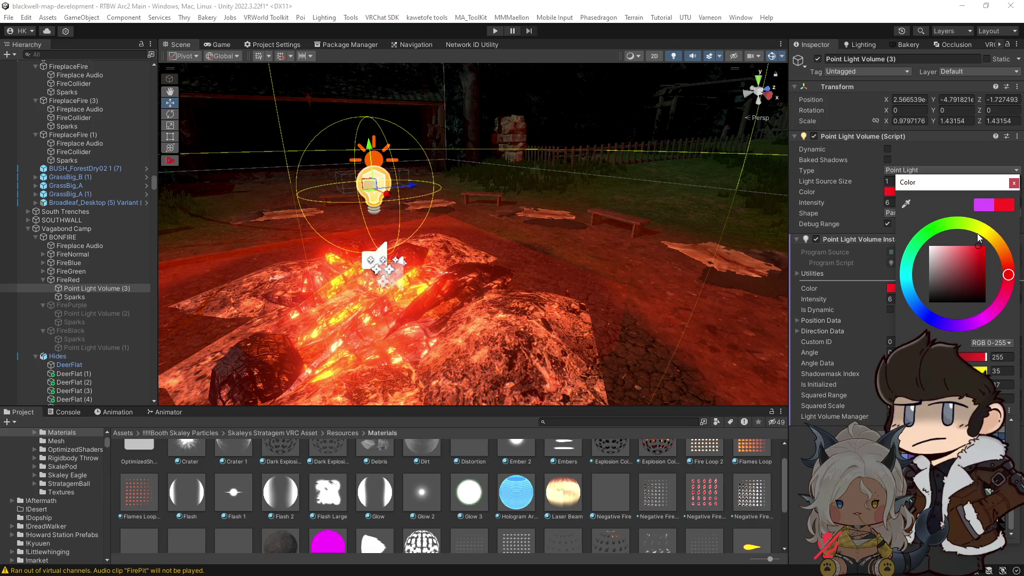
left_click(582, 284)
scroll(583, 284, "down", 4)
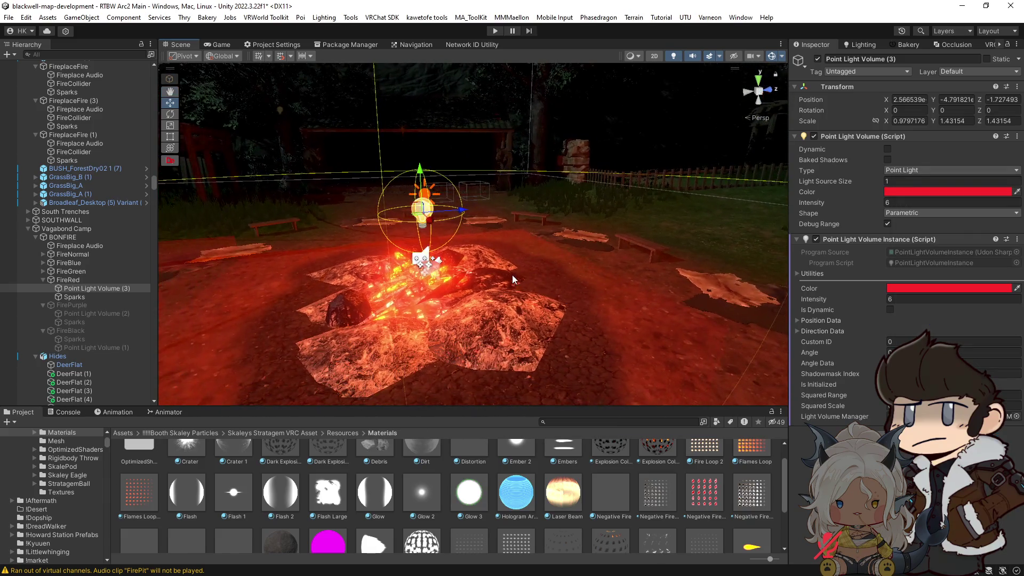
left_click(73, 279)
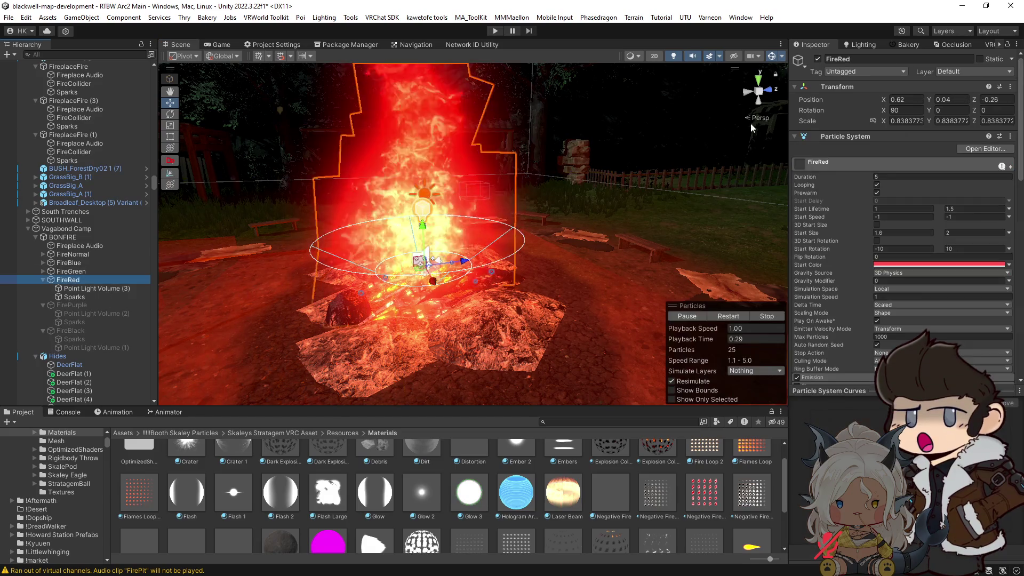
left_click(818, 59)
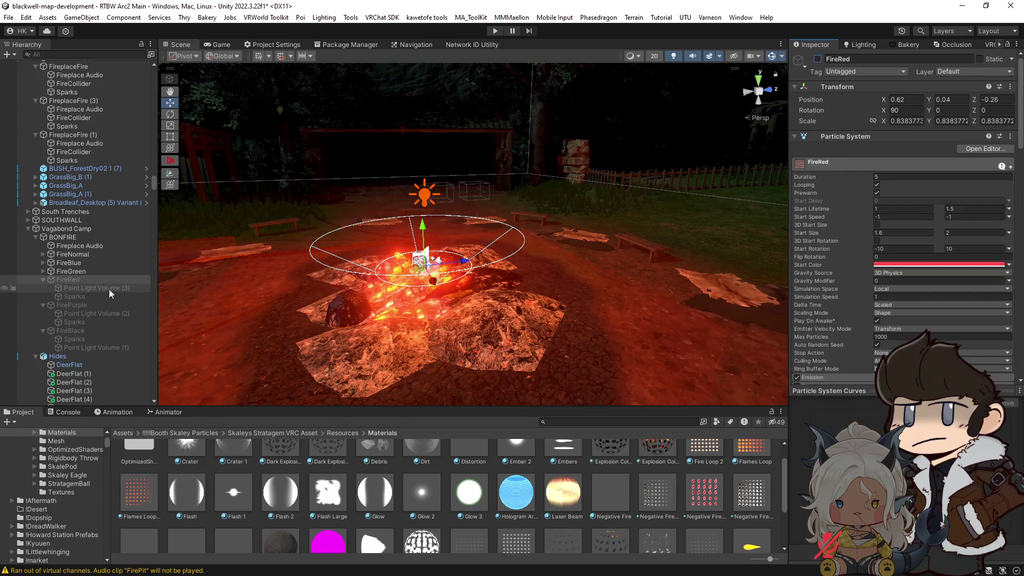
Copy the light volume under FireGreen as Point Light Volume (4), color it green, and deactivate FireGreen
left_click(74, 288)
mouse_move(75, 288)
left_mouse_down()
mouse_move(88, 289)
mouse_move(69, 275)
left_mouse_up()
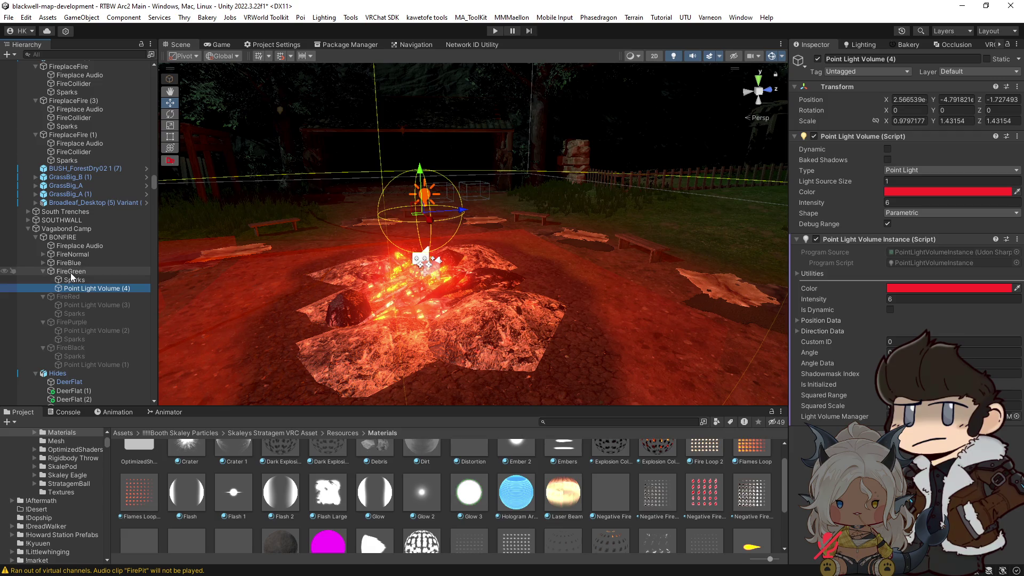
left_click(942, 191)
left_click(932, 231)
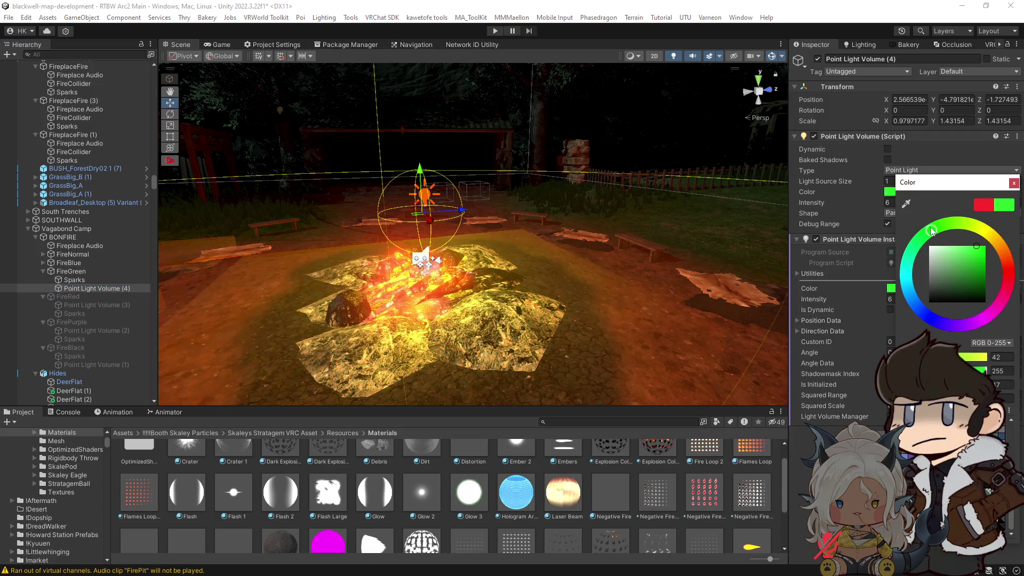
left_click_drag(695, 257, 478, 291)
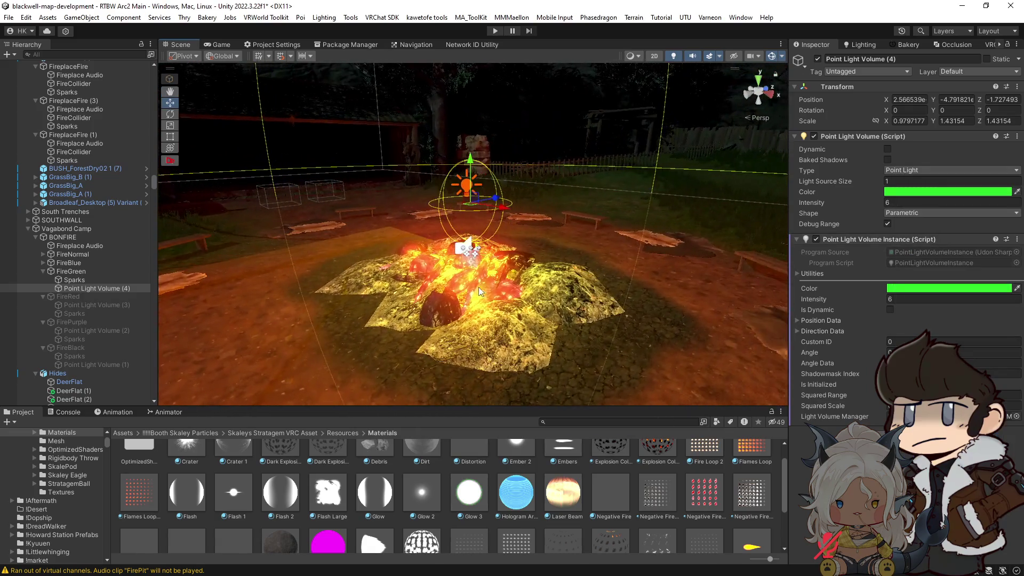
left_click(75, 270)
left_click(818, 59)
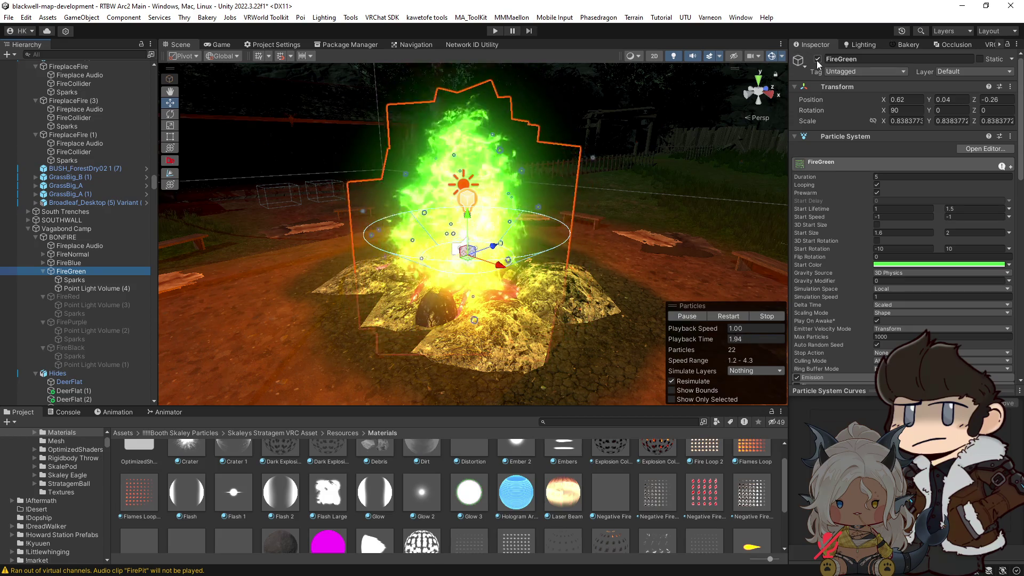
left_click(43, 262)
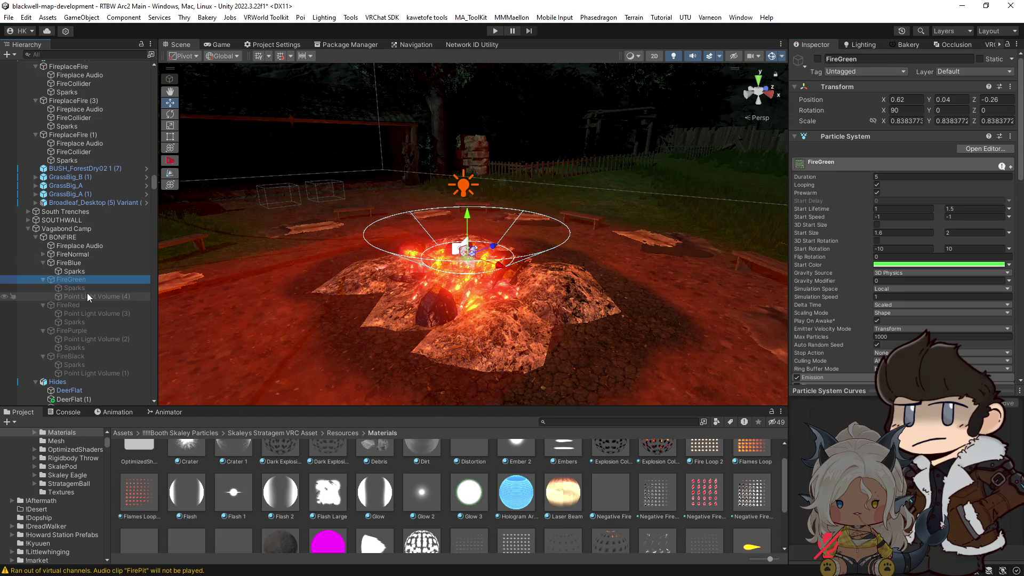
Duplicate Point Light Volume (4) and move the copy, Point Light Volume (5), under FireBlue
left_click(88, 295)
key("ctrl+d")
left_click_drag(98, 304, 91, 269)
left_click(71, 264)
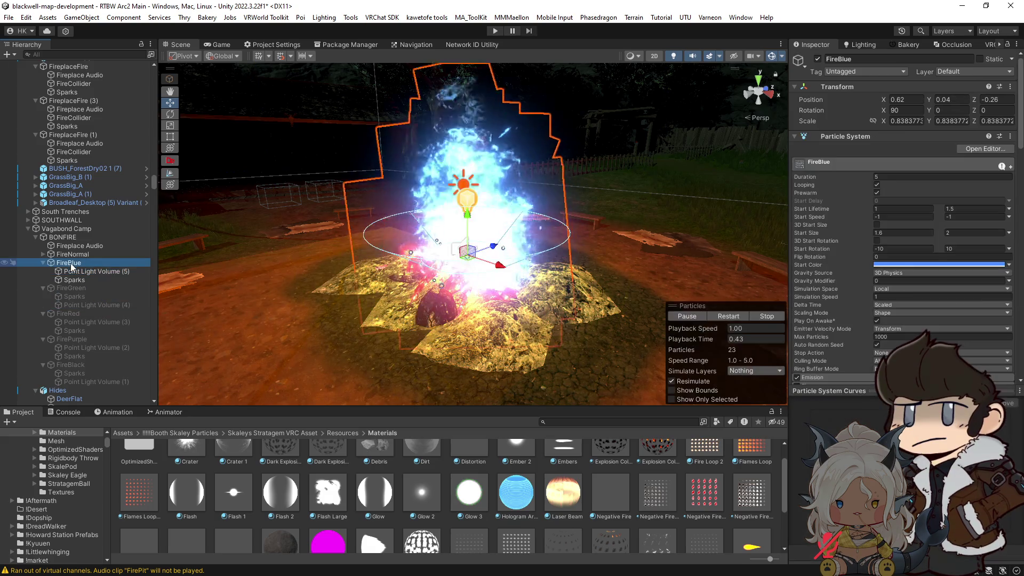
left_click(107, 271)
Color Point Light Volume (5) blue and deactivate FireBlue
left_click(934, 193)
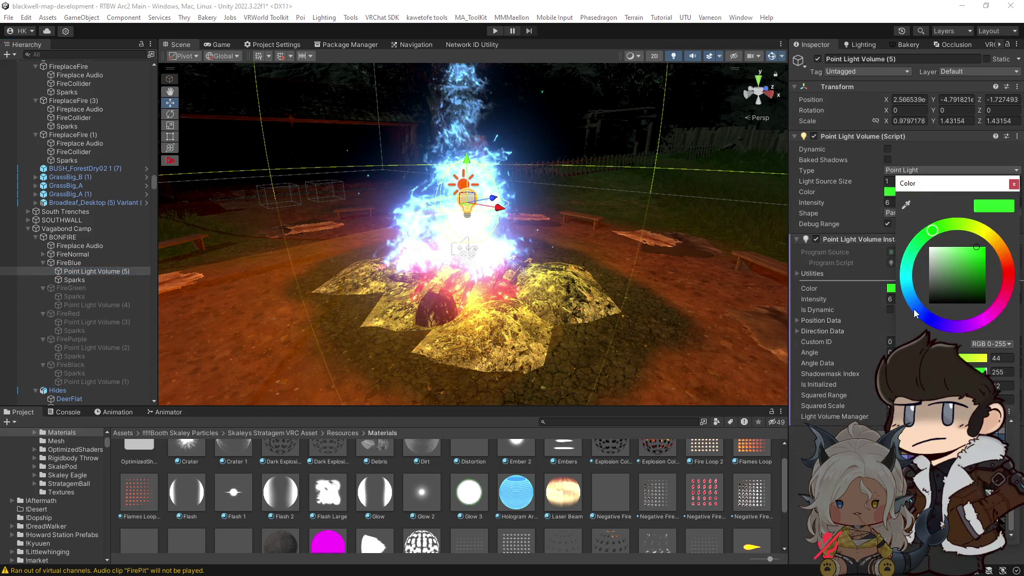
left_click(912, 308)
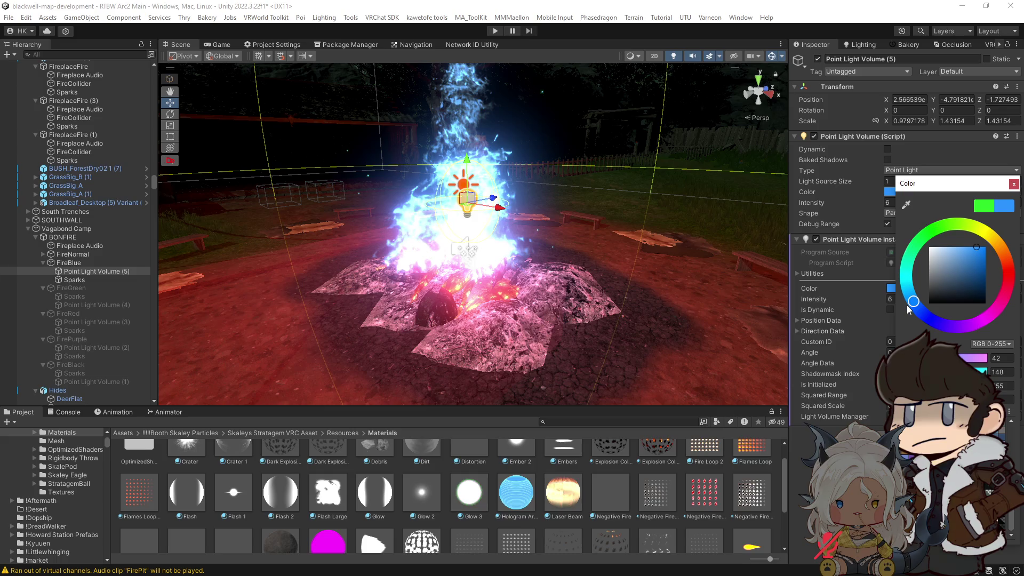
key("f")
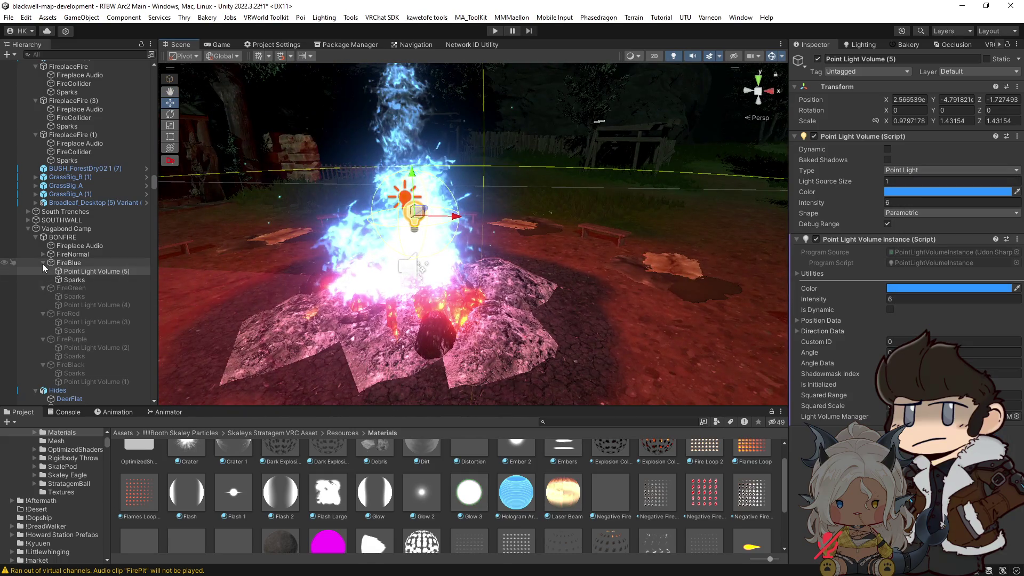
left_click(42, 264)
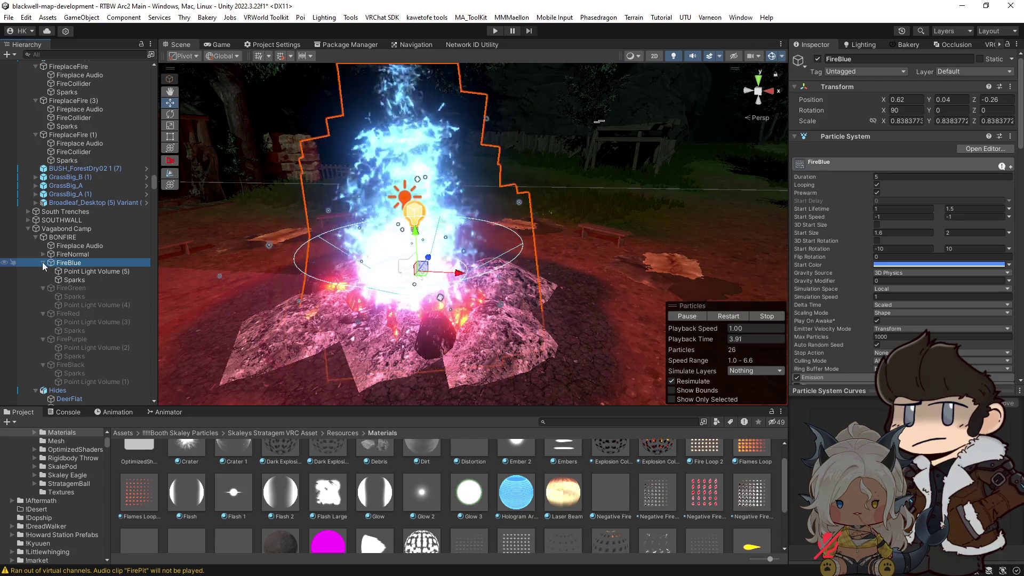
left_click(817, 59)
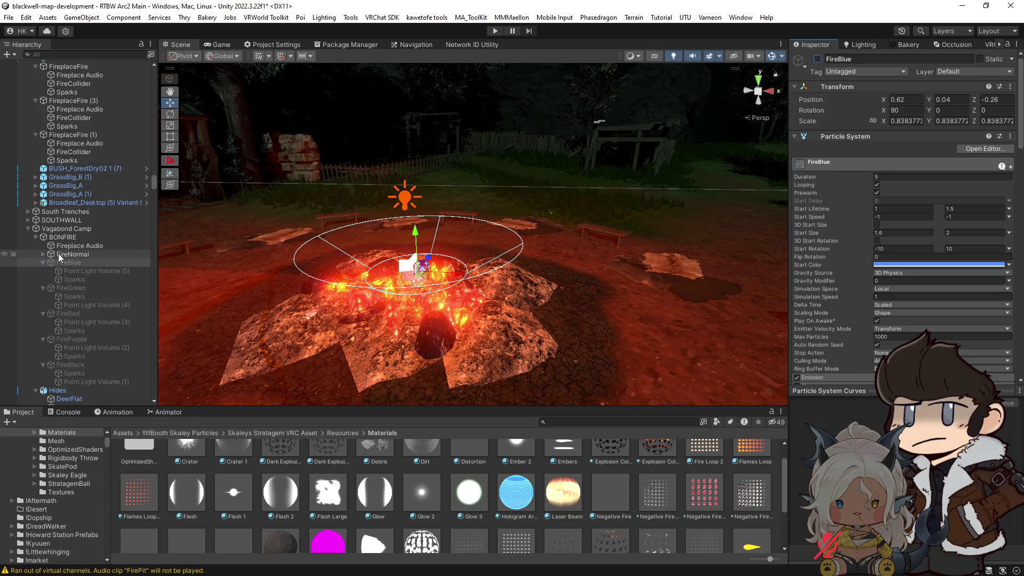
Move the light volume copy under FireNormal as Point Light Volume (6) and color it orange
left_click(43, 254)
left_click(91, 280)
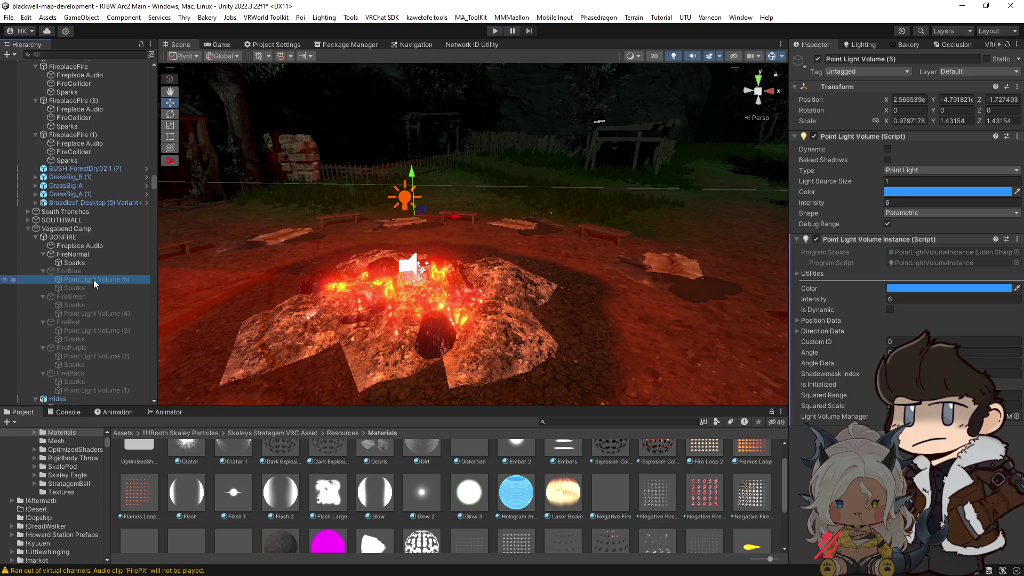
left_click_drag(94, 281, 98, 260)
left_click(936, 193)
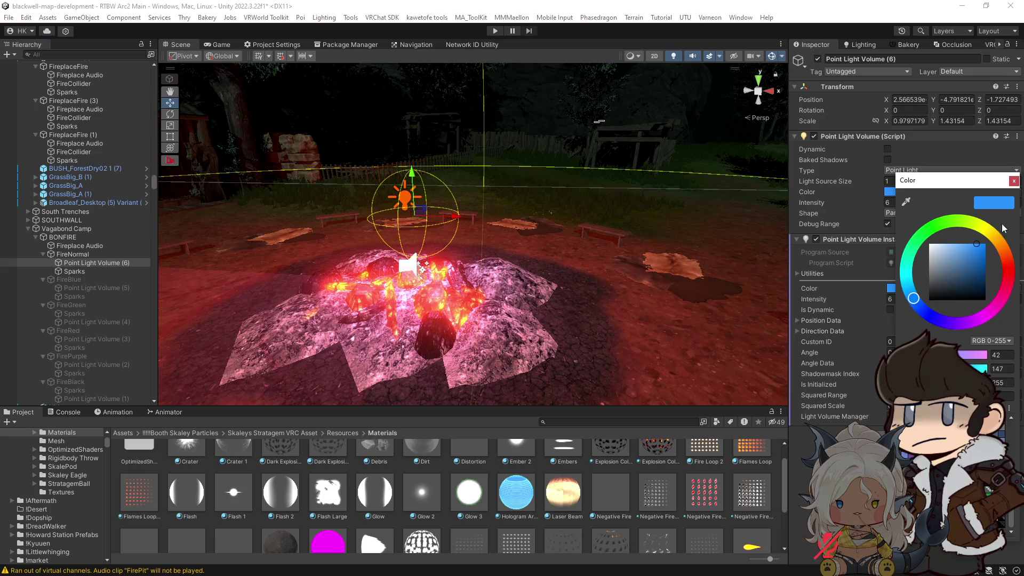
left_click(1004, 249)
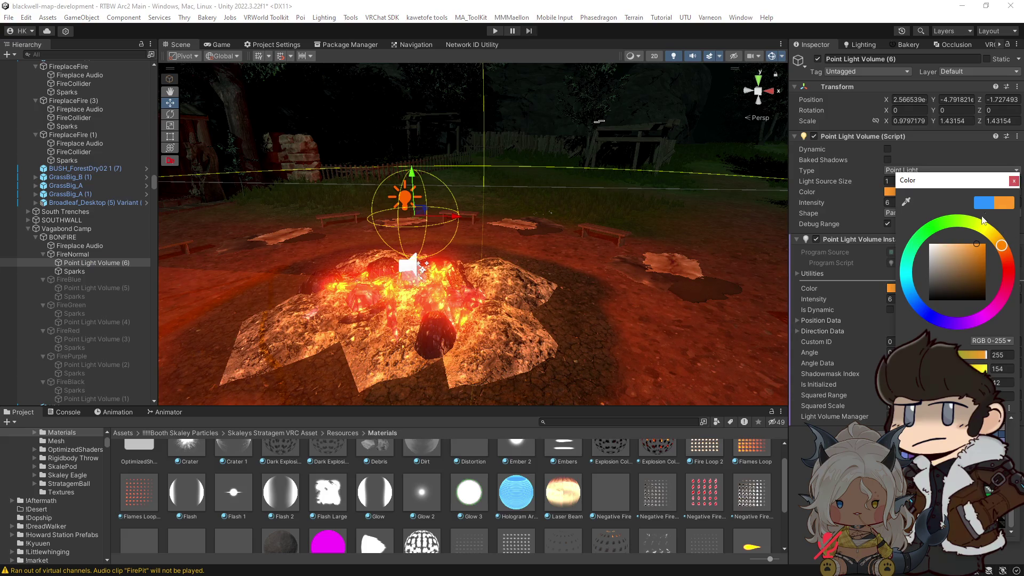
left_click_drag(969, 247, 972, 235)
left_click_drag(978, 246, 975, 239)
left_click(1015, 183)
mouse_move(571, 265)
left_mouse_down()
mouse_move(836, 287)
mouse_move(508, 260)
mouse_move(572, 294)
mouse_move(374, 283)
left_mouse_up()
Preview FireNormal's flames and save the RTBW Arc2 Main scene with Ctrl+S
left_click(79, 255)
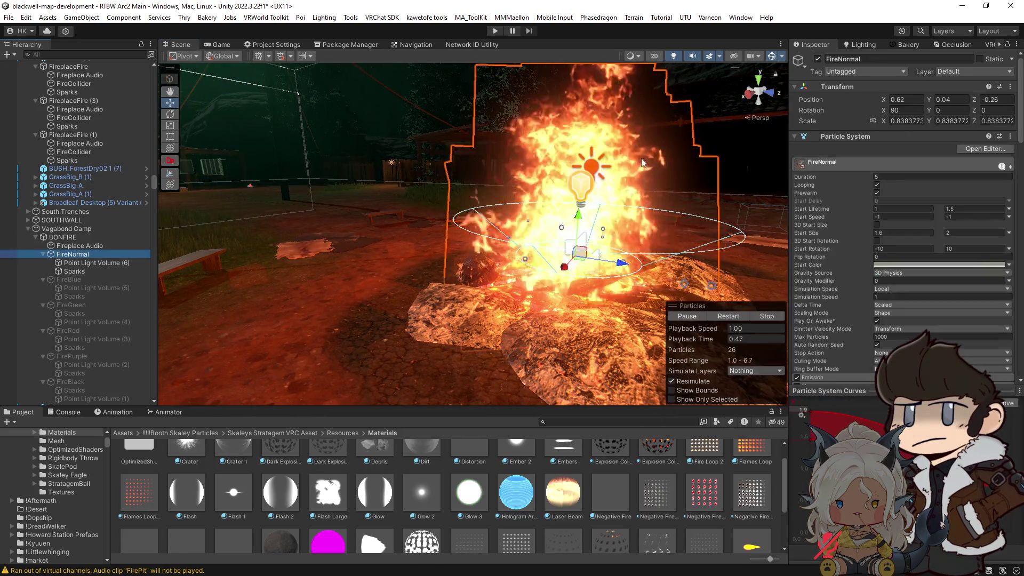
scroll(554, 243, "down", 3)
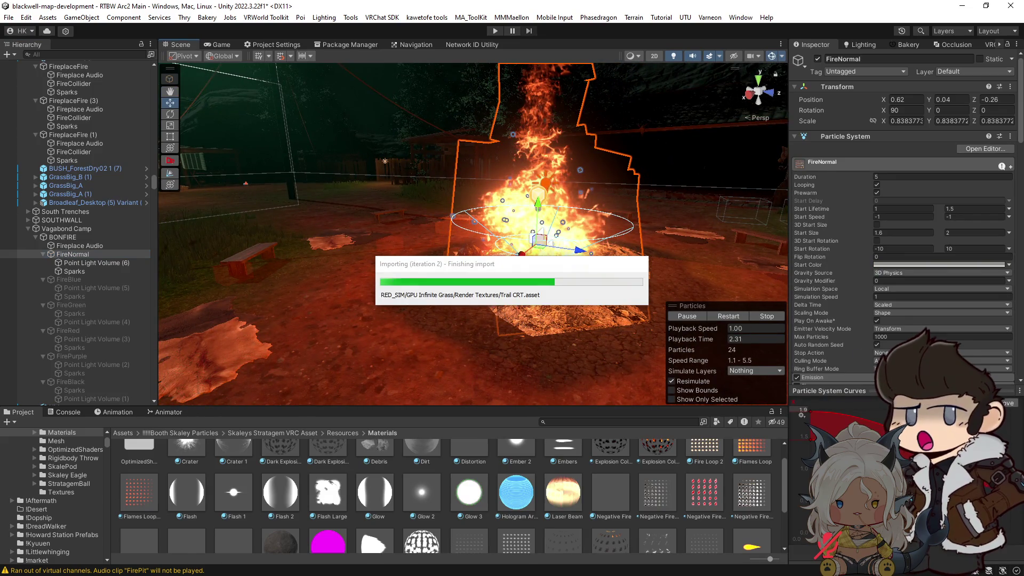
key("ctrl+s")
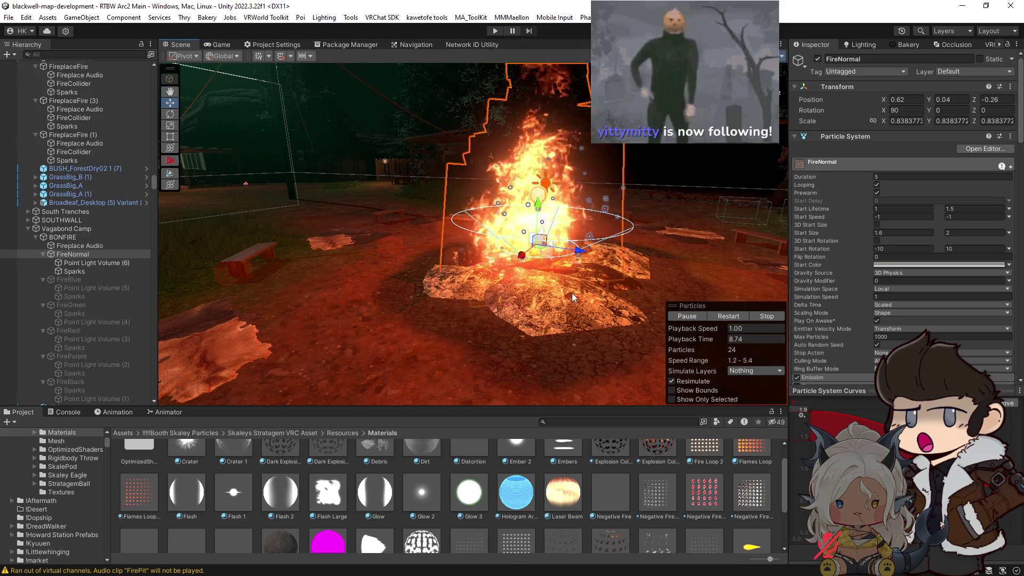
mouse_move(572, 293)
left_mouse_down()
mouse_move(407, 290)
mouse_move(469, 253)
mouse_move(465, 226)
left_mouse_up()
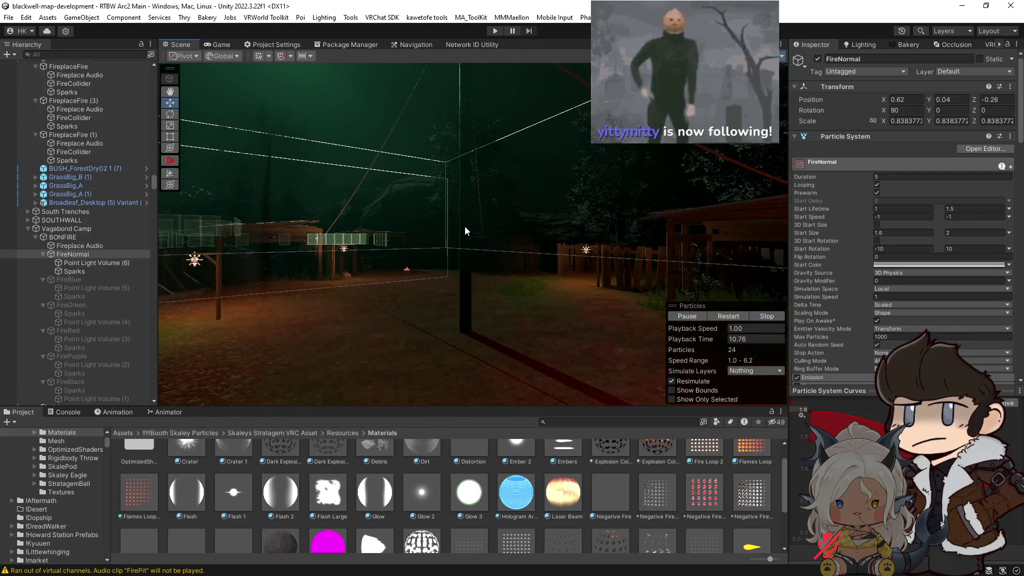
Switch WoodPole01's WoodPlanks material to the Silent/Filamented shader
left_click(465, 226)
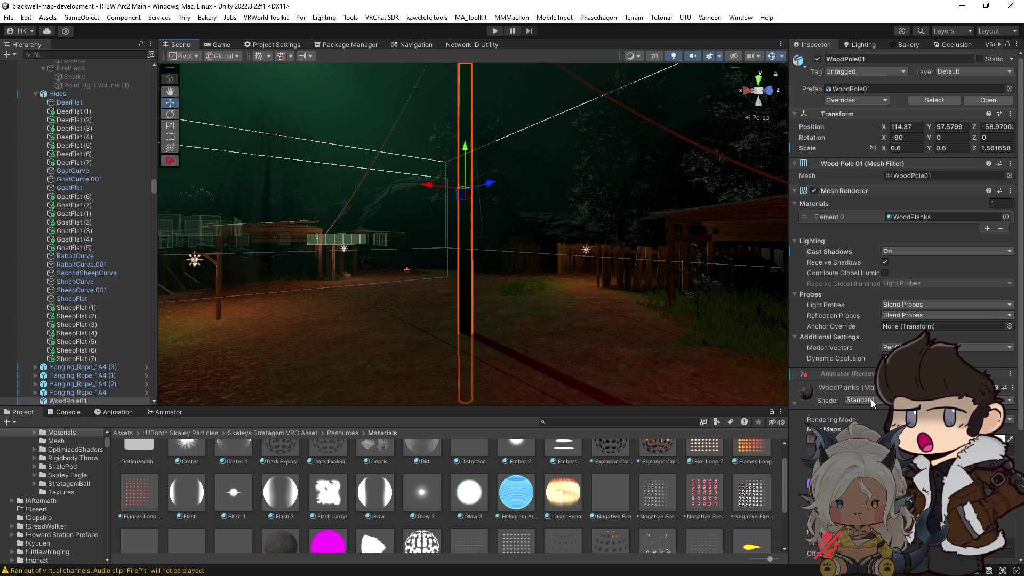
left_click(871, 399)
left_click(895, 40)
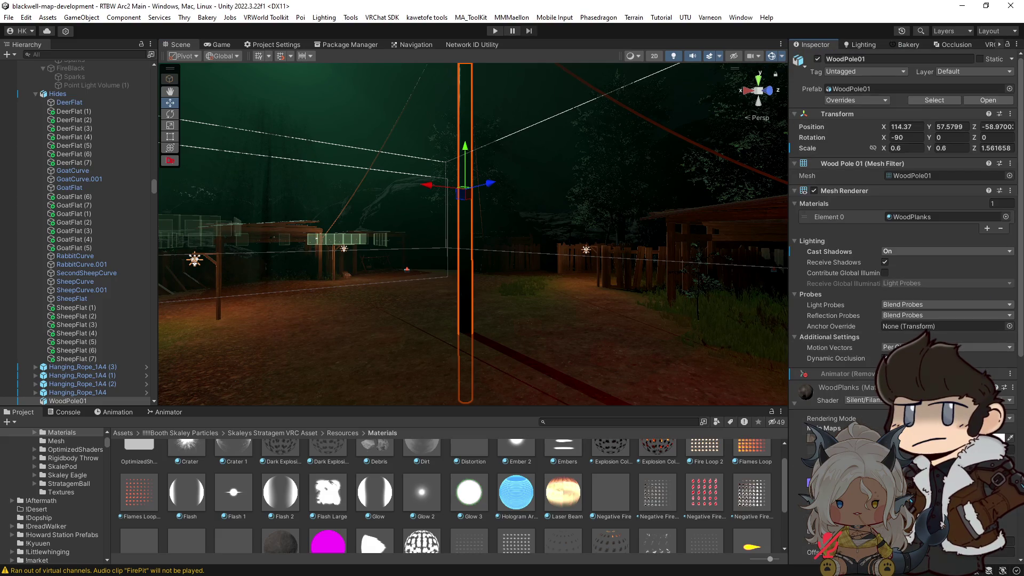
scroll(885, 320, "down", 10)
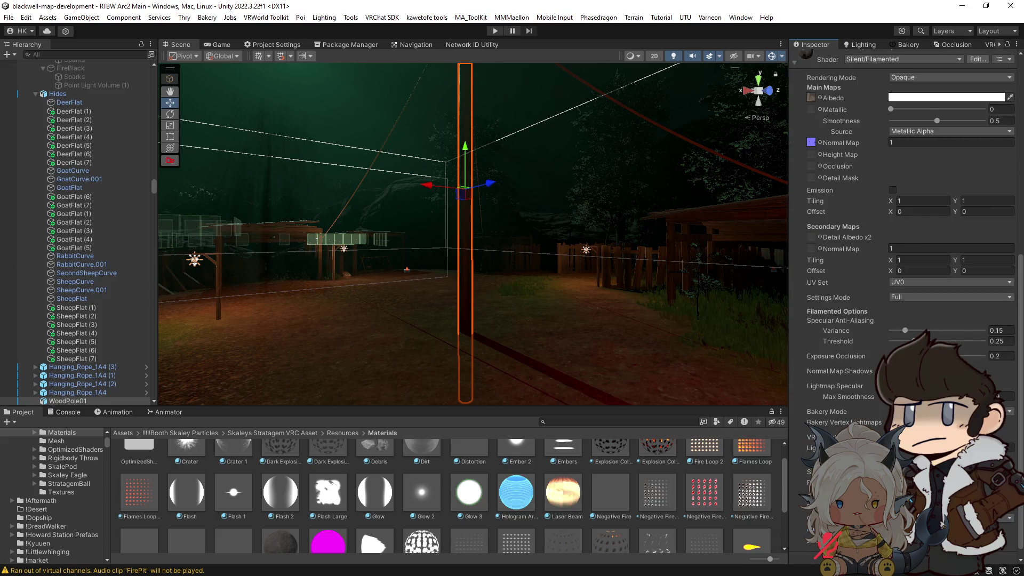
scroll(875, 408, "up", 5)
Inspect the WoodPlanks albedo texture's import settings and hide the scene gizmos
left_click(811, 299)
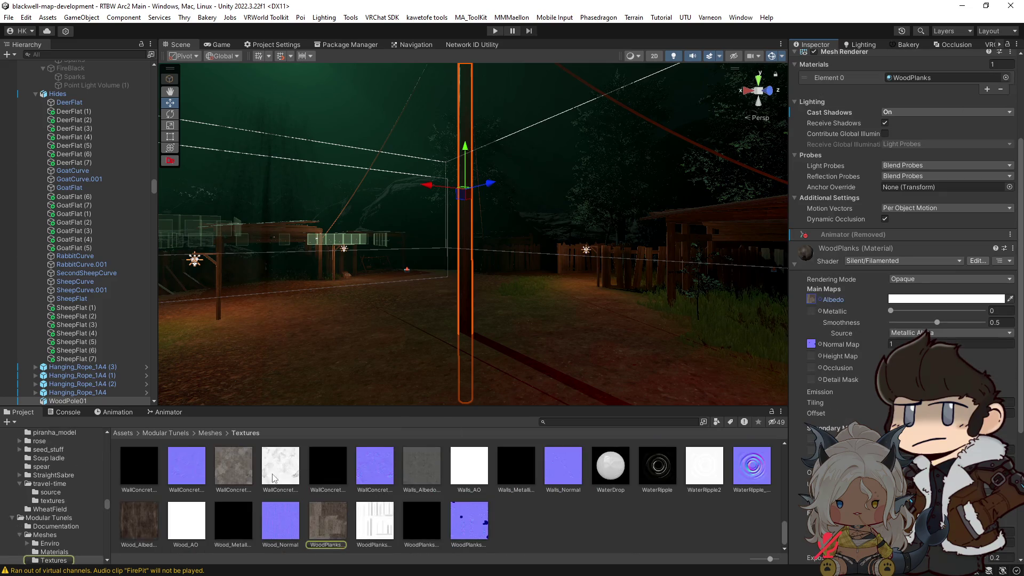
left_click(327, 520)
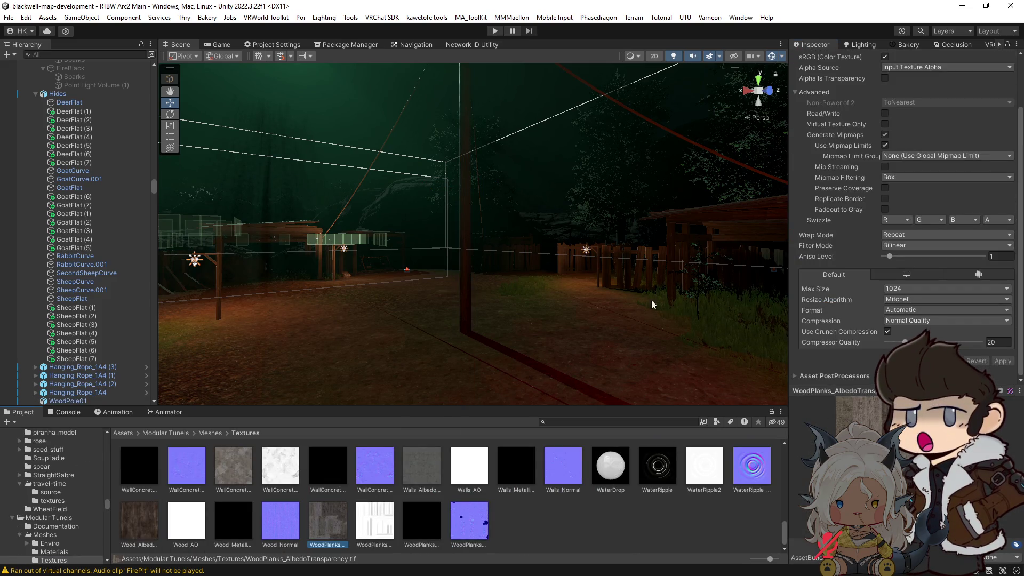
mouse_move(651, 299)
left_mouse_down()
mouse_move(458, 278)
mouse_move(470, 299)
left_mouse_up()
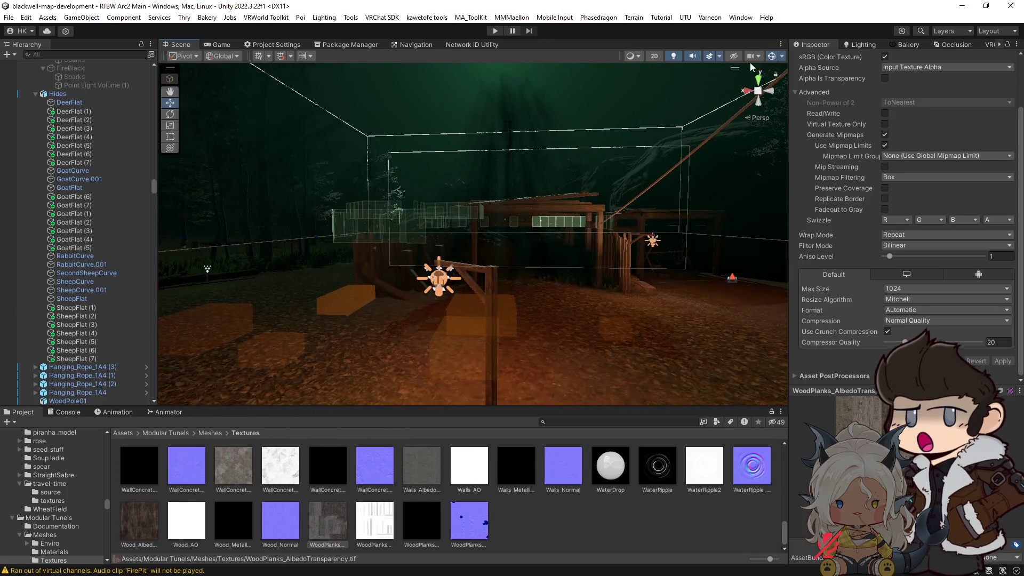
left_click(772, 55)
left_click_drag(534, 256, 616, 251)
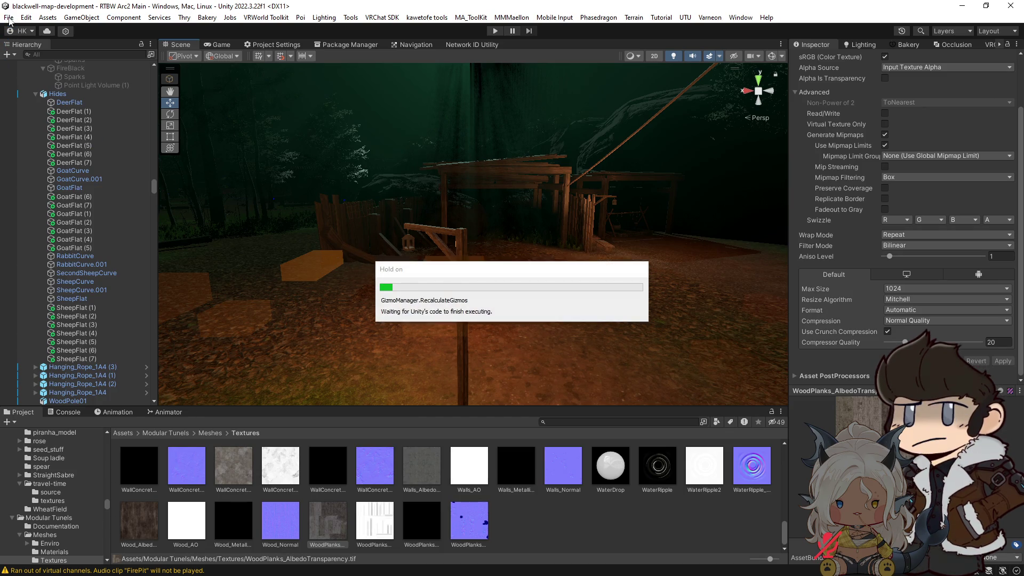
left_click(10, 18)
Save the scene as a new file named 'RTBW Vagabond Fest'
left_click(26, 80)
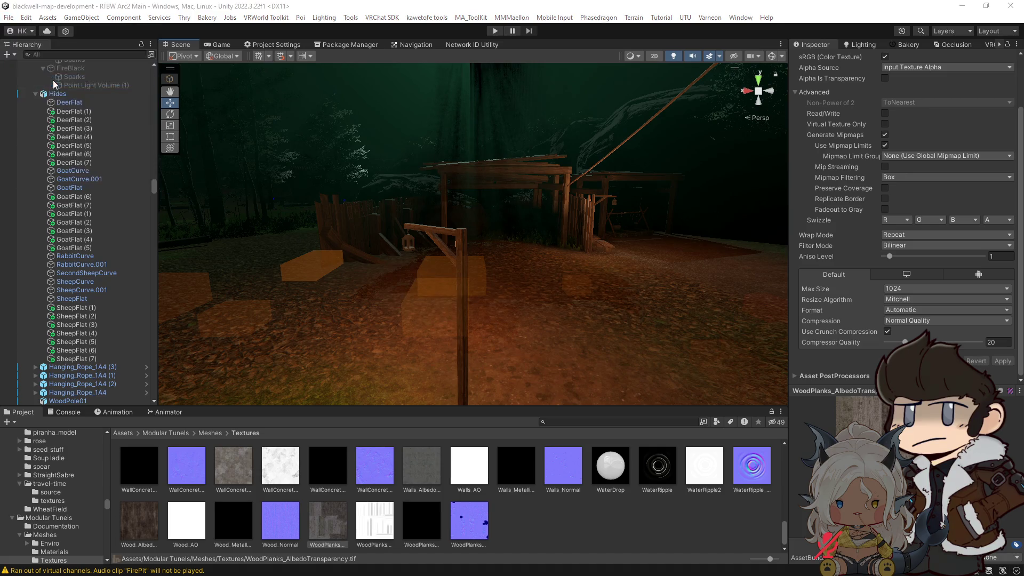
type("RTBW ")
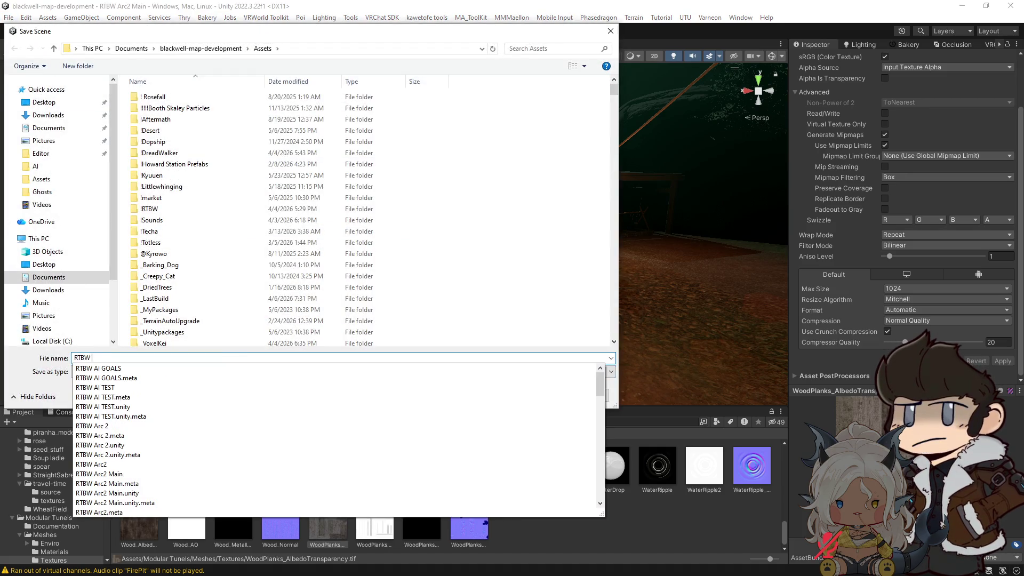
type("Vagabond Fest")
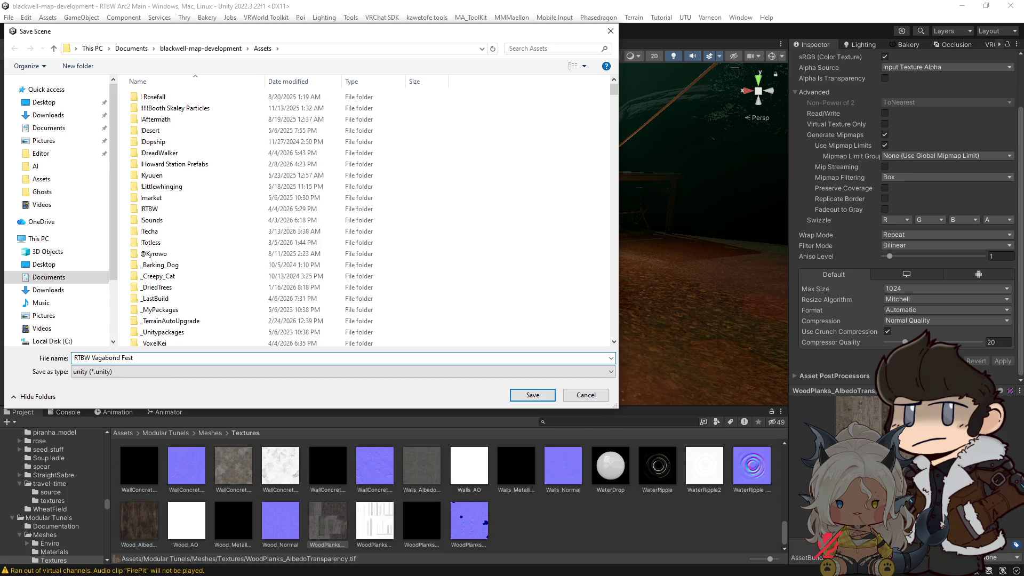
key("Return")
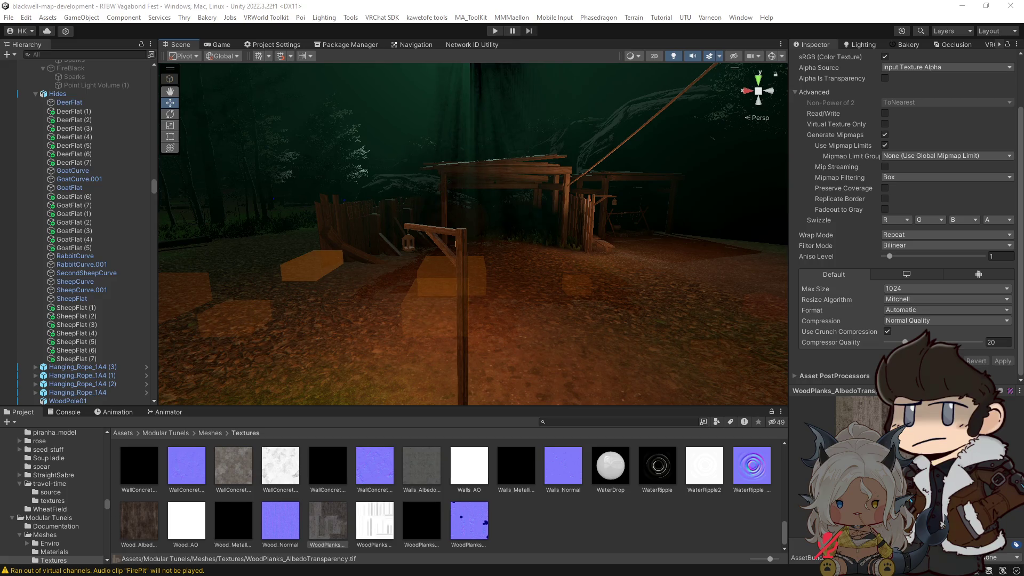
Select the Hanging_Rope_1A4 rope above the campfire and nudge it along Z
mouse_move(614, 370)
left_mouse_down()
mouse_move(633, 286)
mouse_move(656, 254)
mouse_move(533, 213)
mouse_move(686, 245)
mouse_move(837, 201)
mouse_move(885, 213)
mouse_move(549, 201)
mouse_move(364, 243)
mouse_move(483, 272)
mouse_move(501, 256)
mouse_move(549, 361)
mouse_move(474, 276)
mouse_move(500, 238)
mouse_move(516, 155)
mouse_move(508, 291)
left_mouse_up()
left_click(465, 267)
left_click(496, 239)
mouse_move(516, 347)
left_mouse_down()
mouse_move(434, 359)
mouse_move(298, 338)
mouse_move(334, 274)
mouse_move(447, 250)
mouse_move(435, 224)
mouse_move(370, 192)
mouse_move(283, 169)
mouse_move(484, 217)
mouse_move(338, 210)
mouse_move(345, 169)
mouse_move(357, 170)
left_mouse_up()
Stretch the rope's X scale to about 8.29 and move it to X 121.09, Y 60.03
key("r")
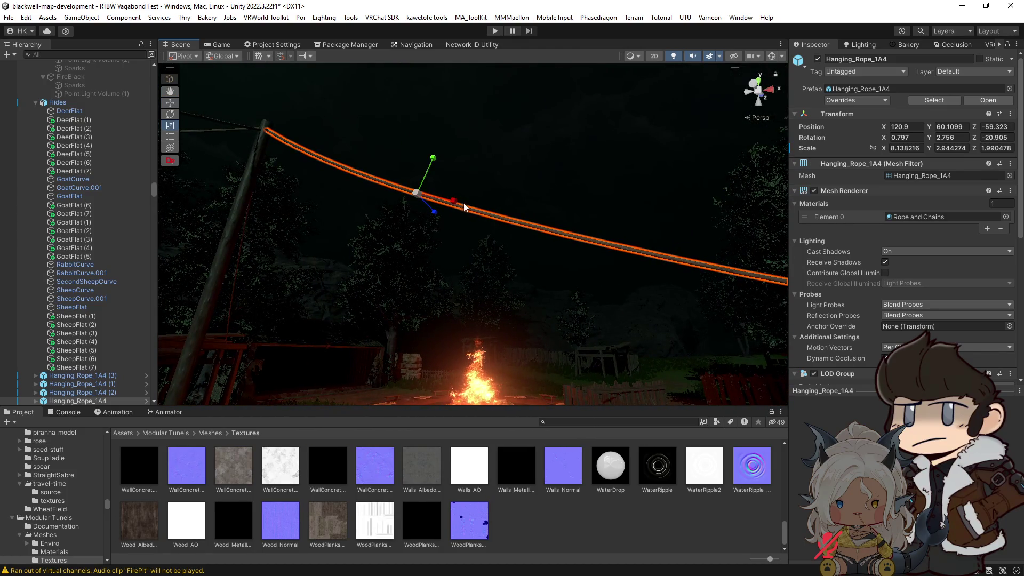
mouse_move(464, 207)
left_mouse_down()
mouse_move(458, 202)
mouse_move(571, 245)
mouse_move(599, 267)
mouse_move(410, 210)
mouse_move(486, 229)
left_mouse_up()
left_click_drag(516, 264, 562, 297)
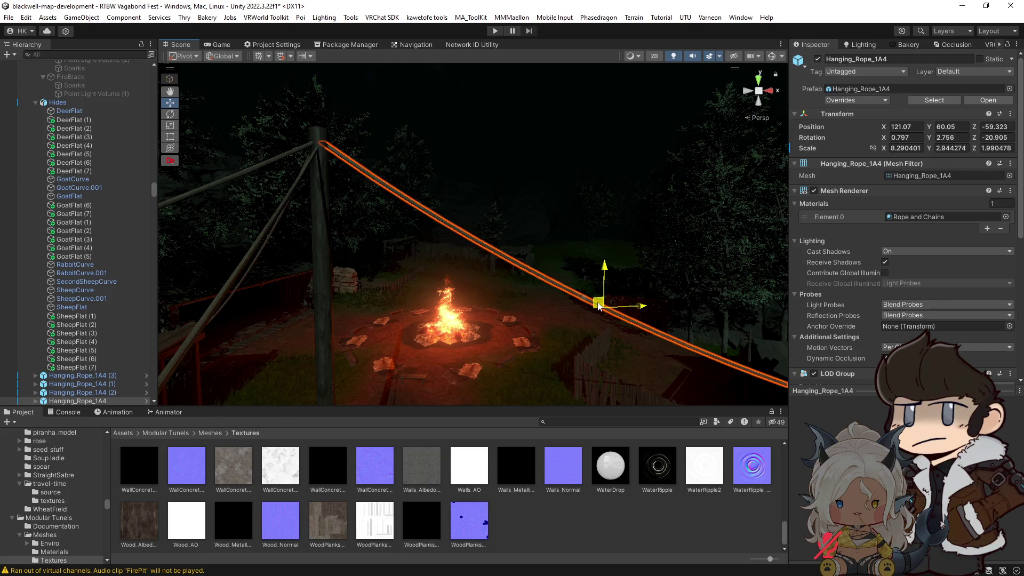
mouse_move(598, 304)
left_mouse_down()
mouse_move(670, 325)
mouse_move(750, 301)
mouse_move(738, 274)
mouse_move(578, 256)
mouse_move(498, 213)
left_mouse_up()
key("e")
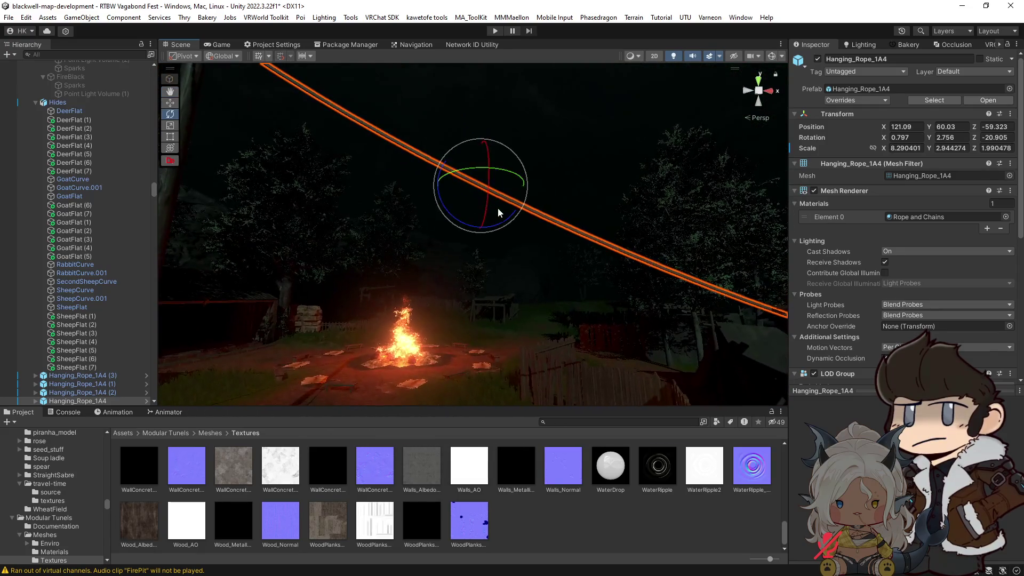